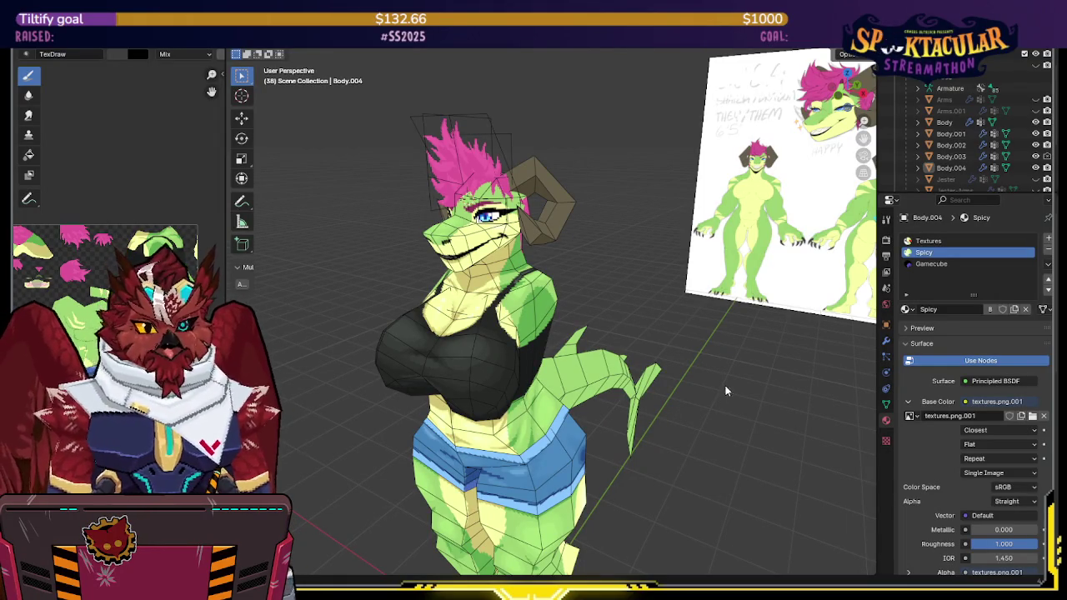
Step: Select the dragon's tail and enter Texture Paint mode in Right Orthographic view
middle_drag(727, 373, 627, 355)
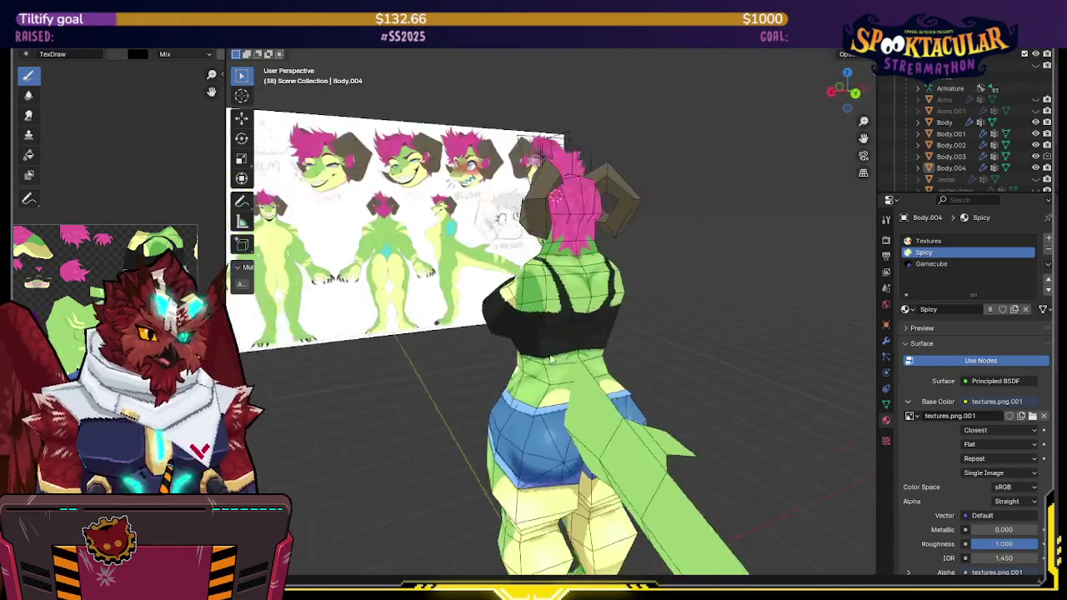
mouse_move(628, 355)
middle_down()
mouse_move(316, 483)
mouse_move(345, 433)
mouse_move(614, 388)
mouse_move(618, 402)
mouse_move(652, 385)
middle_up()
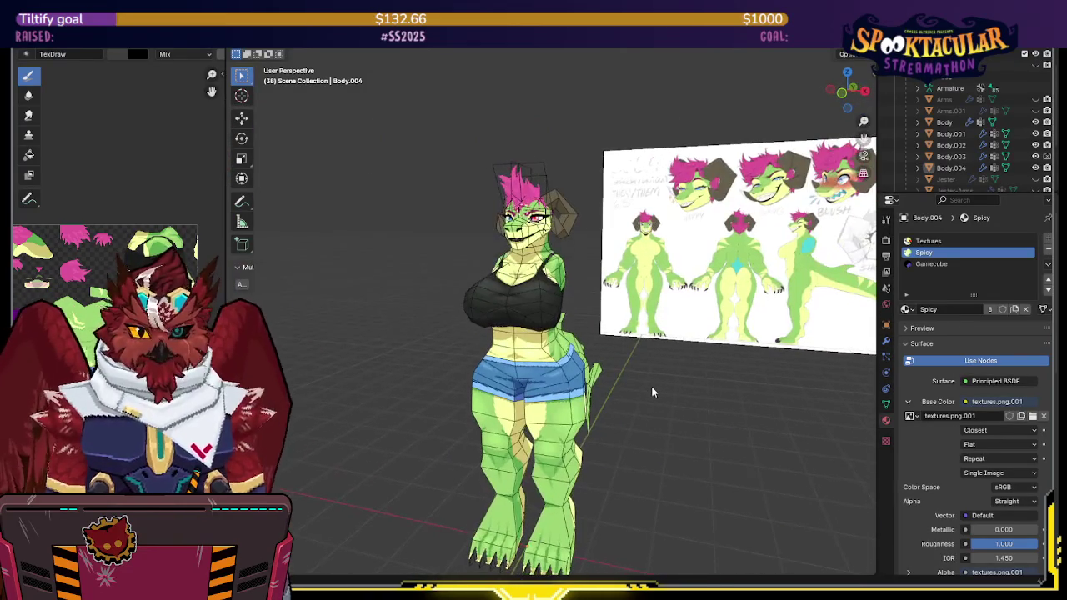
mouse_move(652, 392)
middle_down()
mouse_move(619, 399)
mouse_move(751, 392)
mouse_move(448, 400)
mouse_move(628, 401)
middle_up()
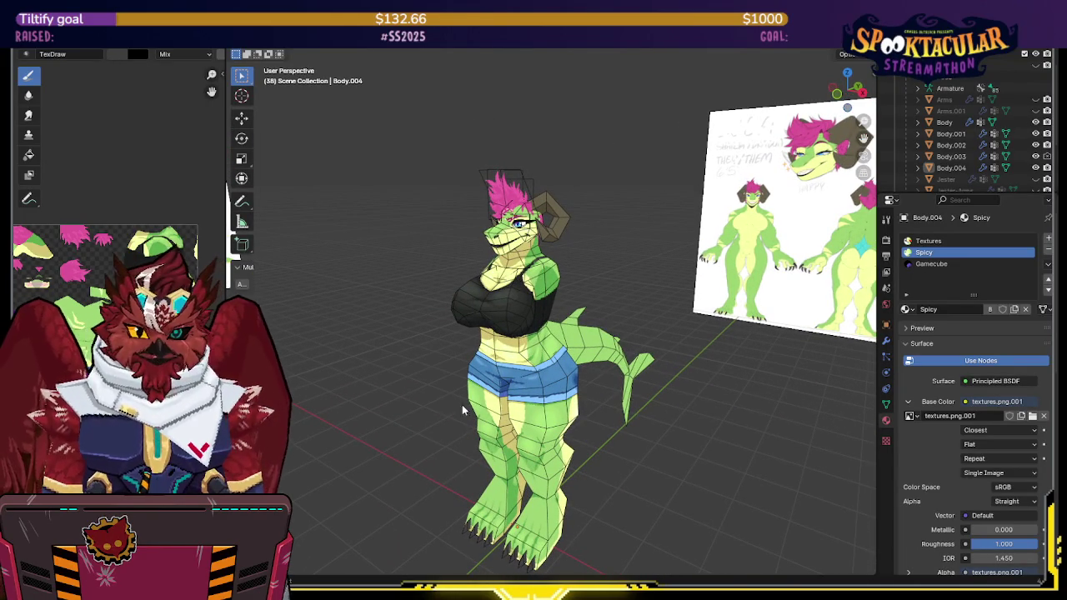
middle_drag(422, 416, 442, 417)
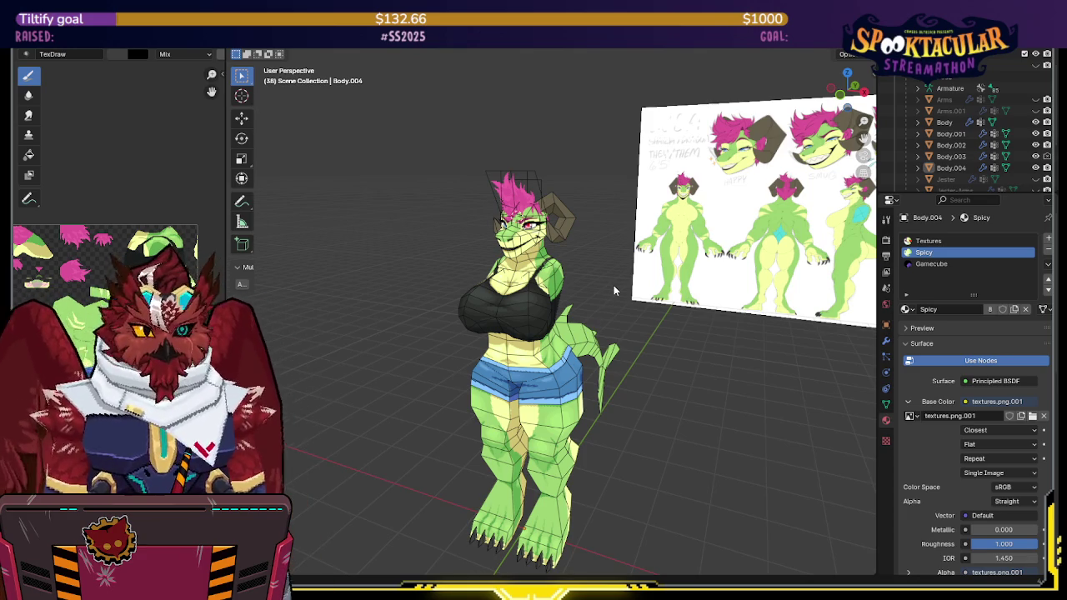
mouse_move(613, 288)
middle_down()
mouse_move(647, 269)
mouse_move(800, 241)
mouse_move(540, 275)
mouse_move(715, 270)
mouse_move(654, 292)
mouse_move(545, 307)
mouse_move(547, 289)
mouse_move(571, 313)
middle_up()
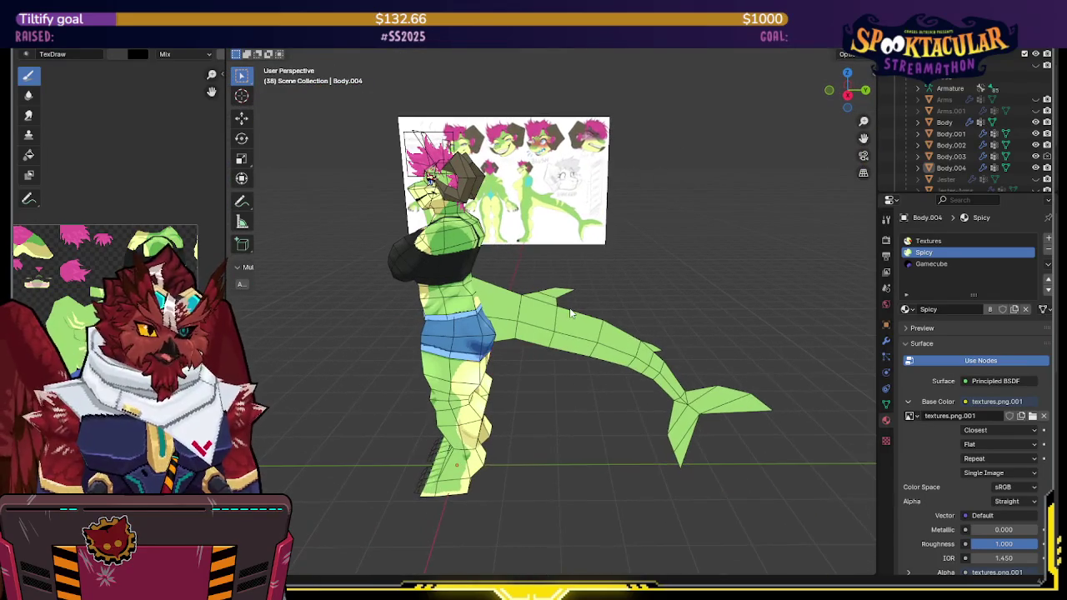
click(563, 332)
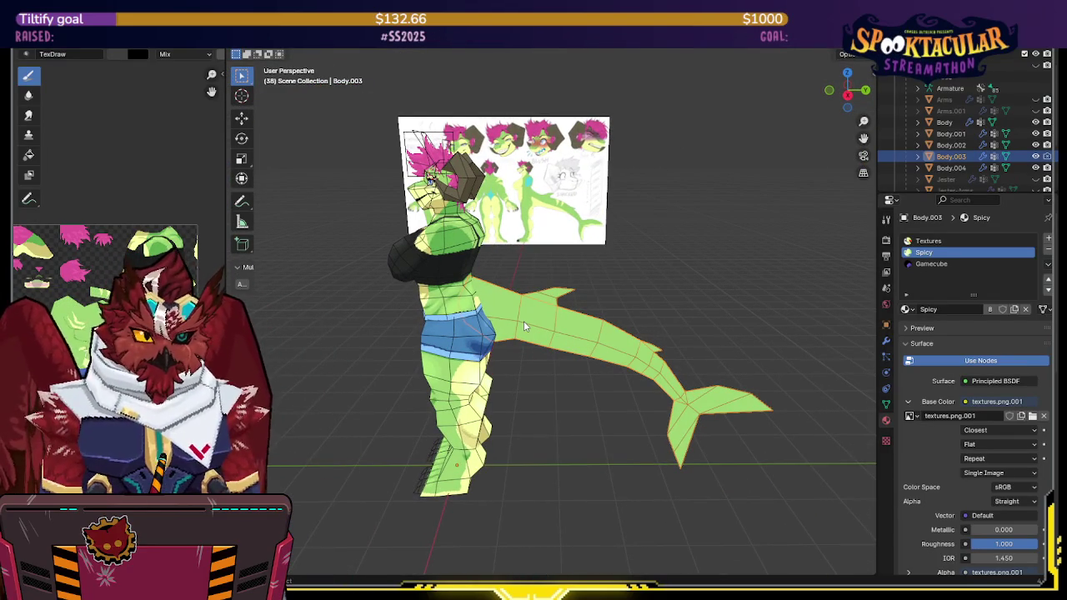
click(847, 94)
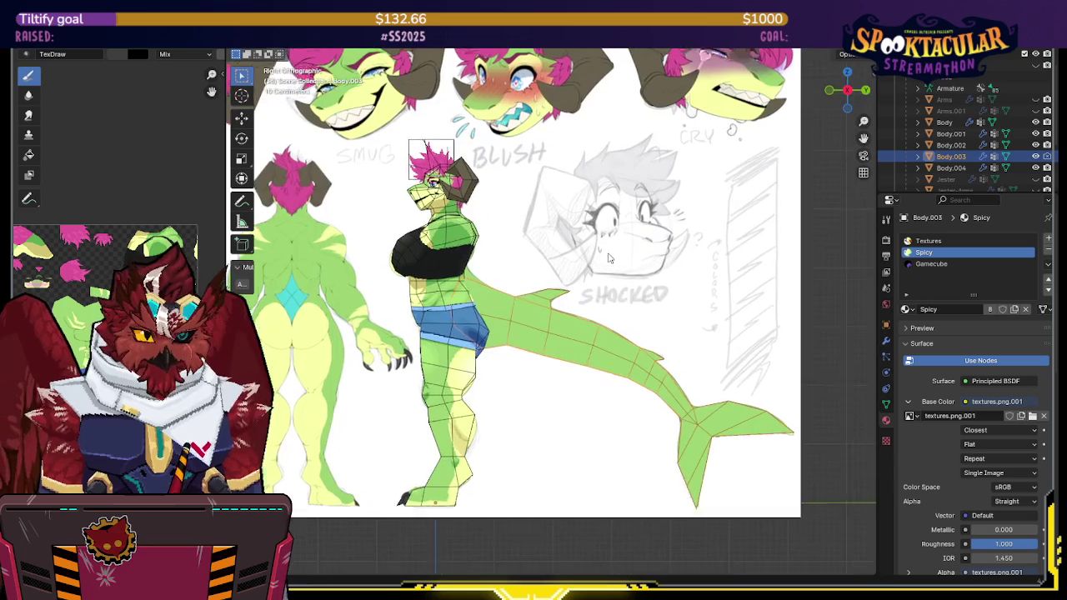
key(ctrl+Tab)
click(660, 210)
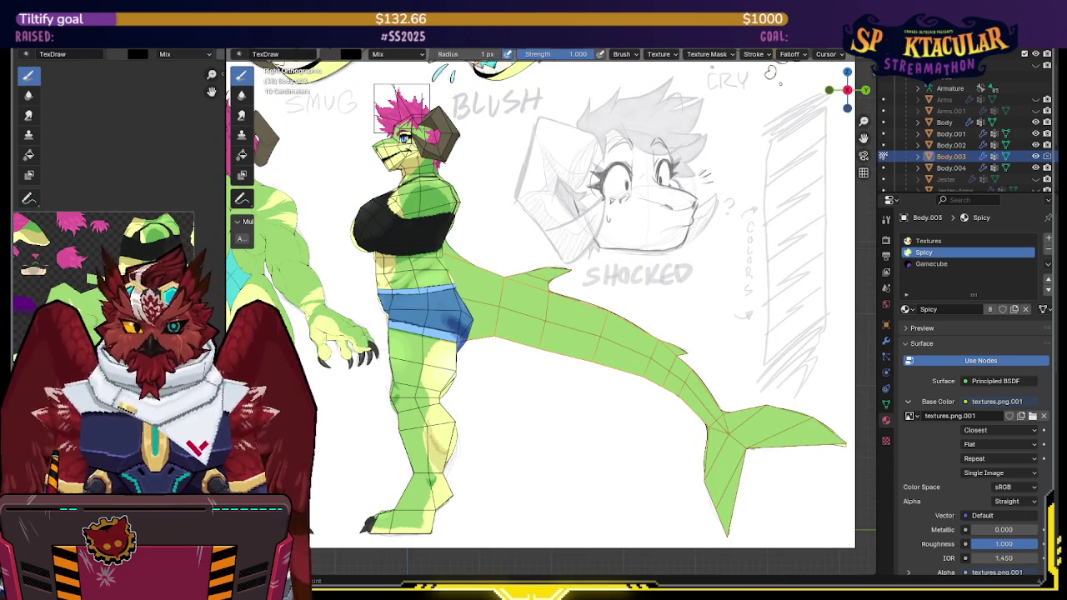
Step: Sample the tail's light green as the paint colour and set a 41 px brush radius
key(s)
key(f)
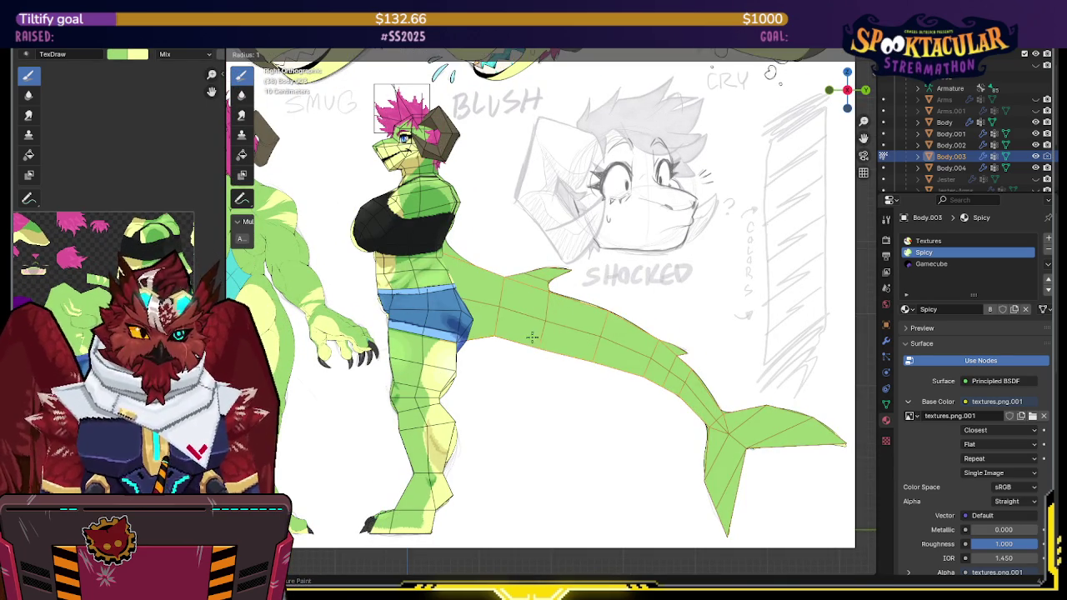
click(560, 333)
Step: Zoom in on the tail, set the brush to 28 px, and undo stray light strokes
shift+middle_drag(550, 315, 482, 309)
scroll(482, 309, up, 1)
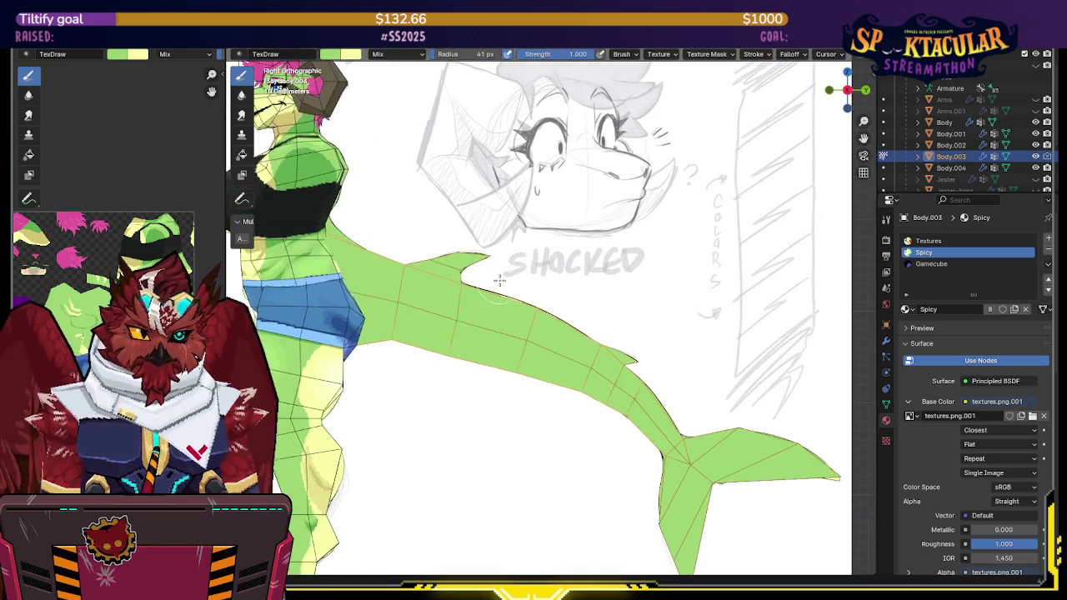
scroll(492, 228, up, 2)
key(f)
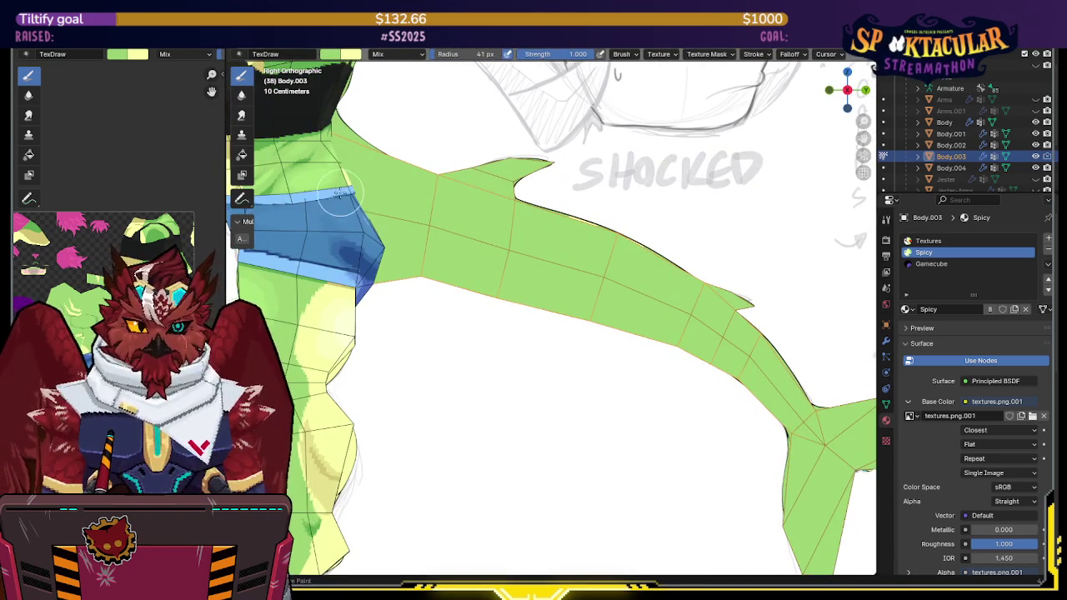
key(alt+z)
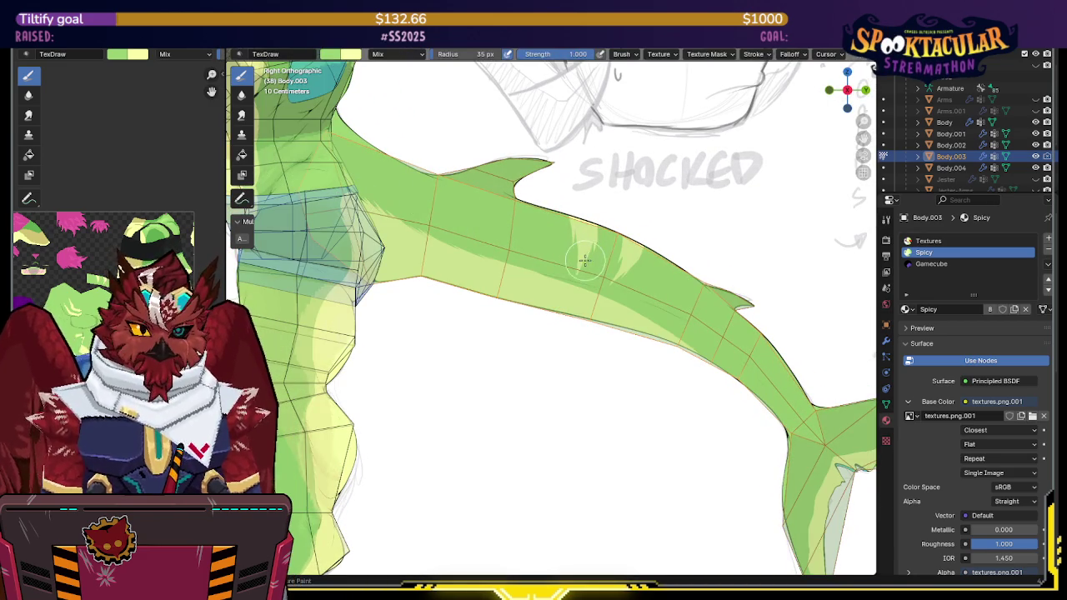
key(f)
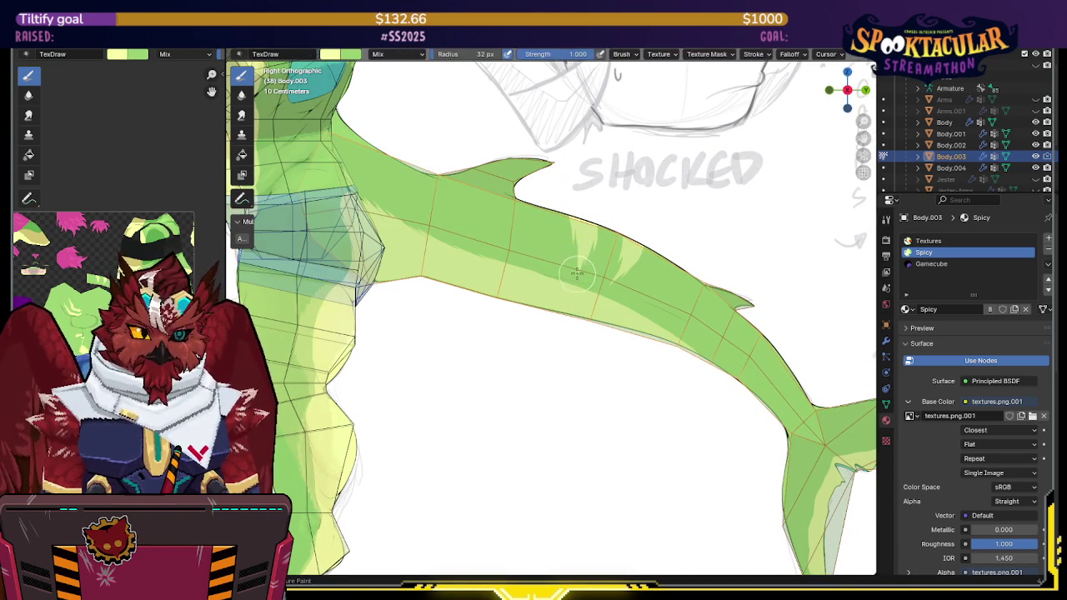
click(578, 271)
key(ctrl+z)
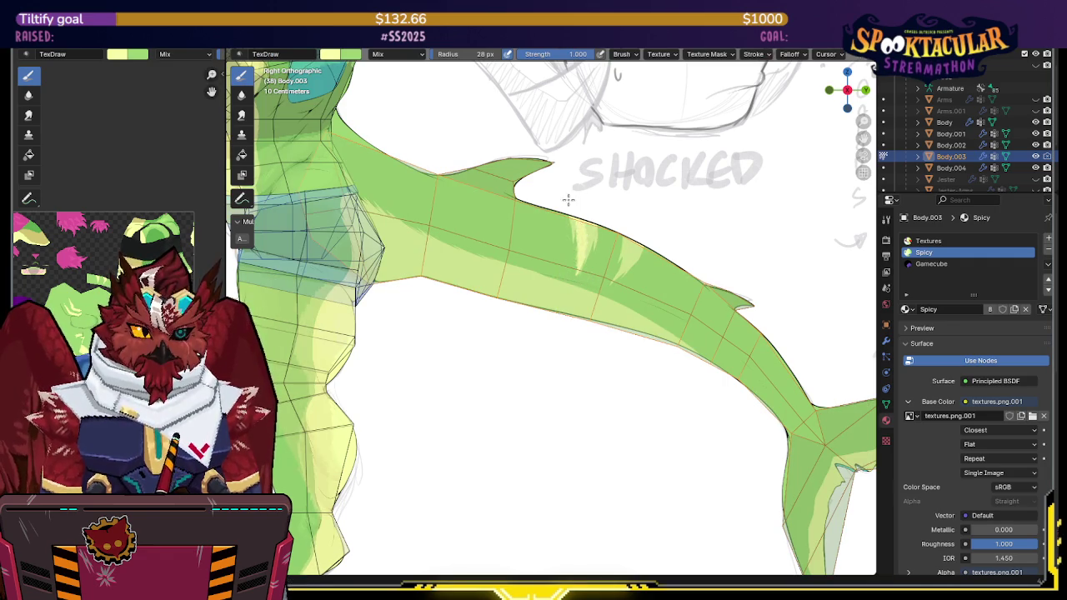
key(ctrl+z)
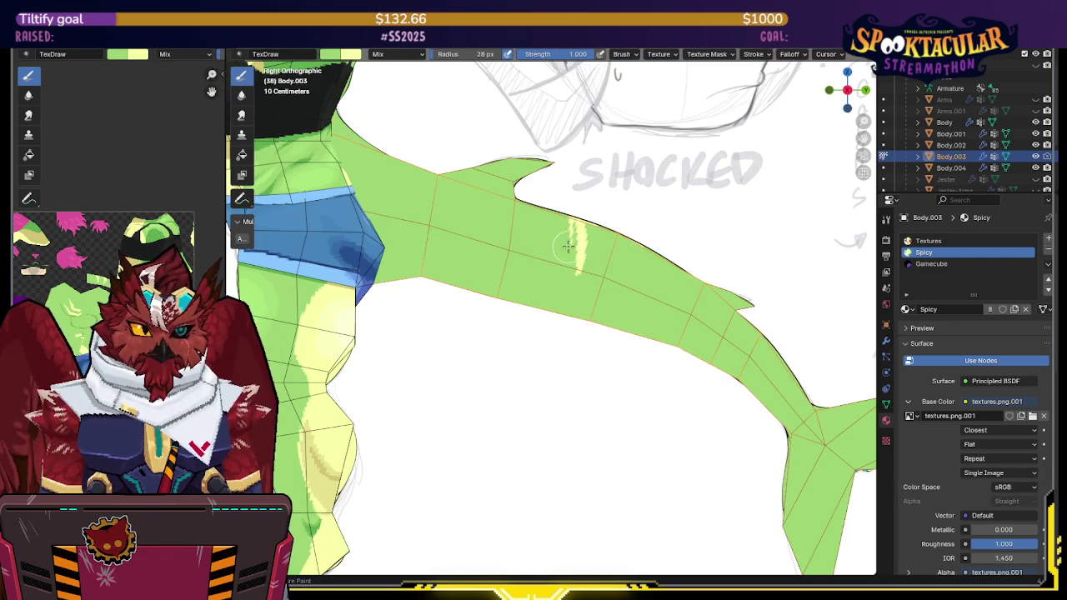
Step: Sample a pale yellow highlight colour and paint streaks on the tail's upper spikes
key(s)
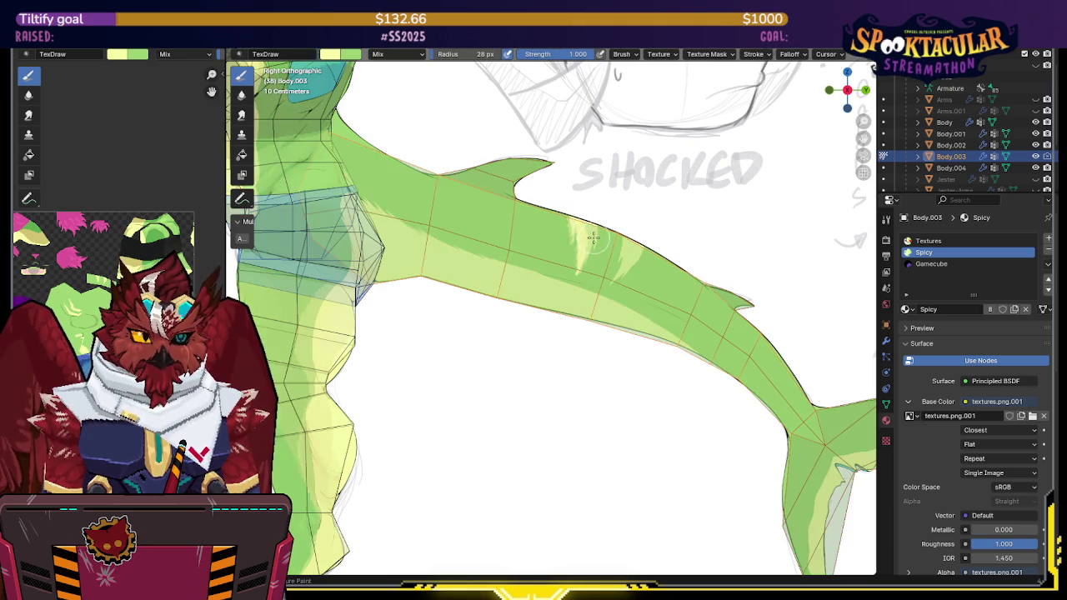
key(s)
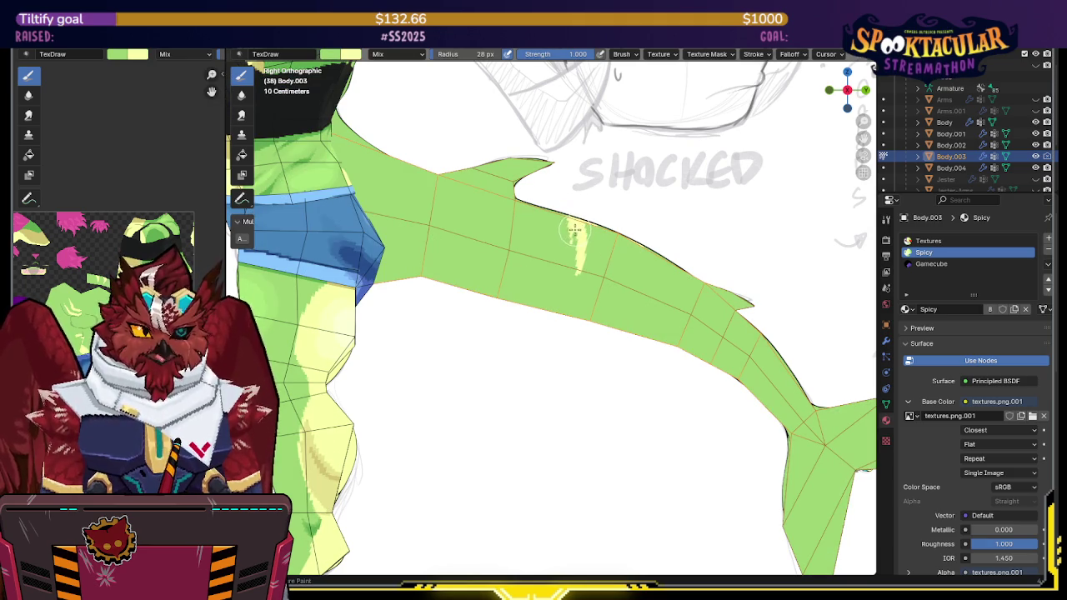
middle_drag(594, 230, 598, 245)
key(KP_3)
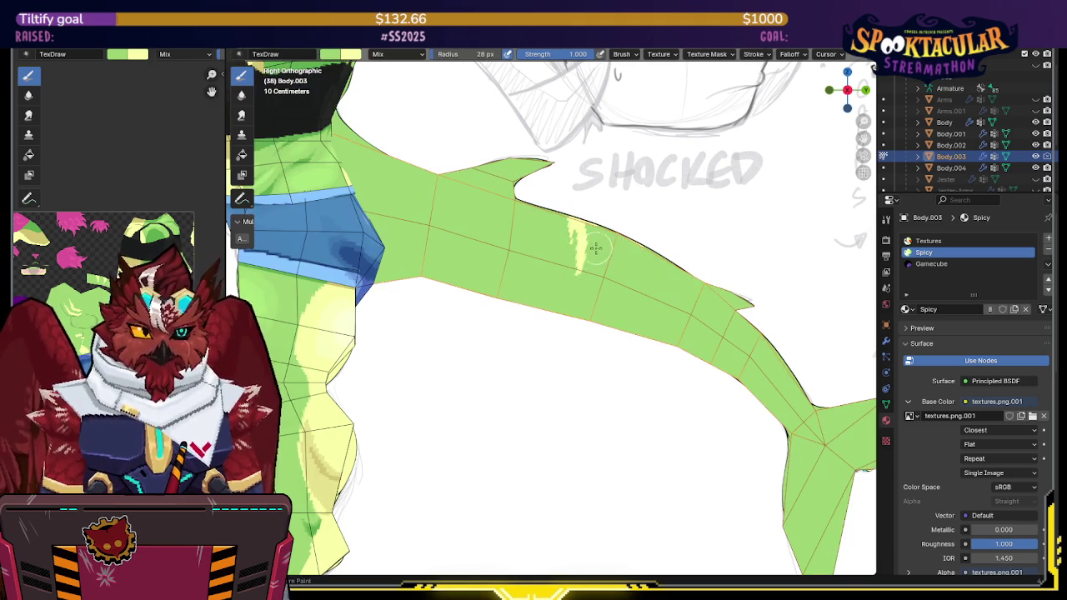
key(s)
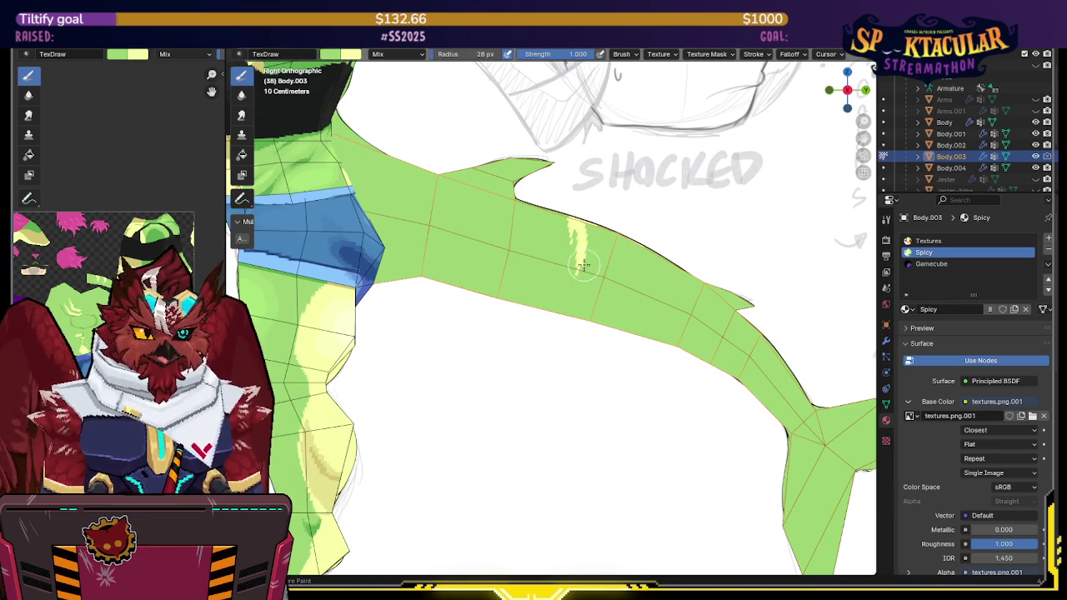
key(alt+z)
key(alt+z)
key(alt+z)
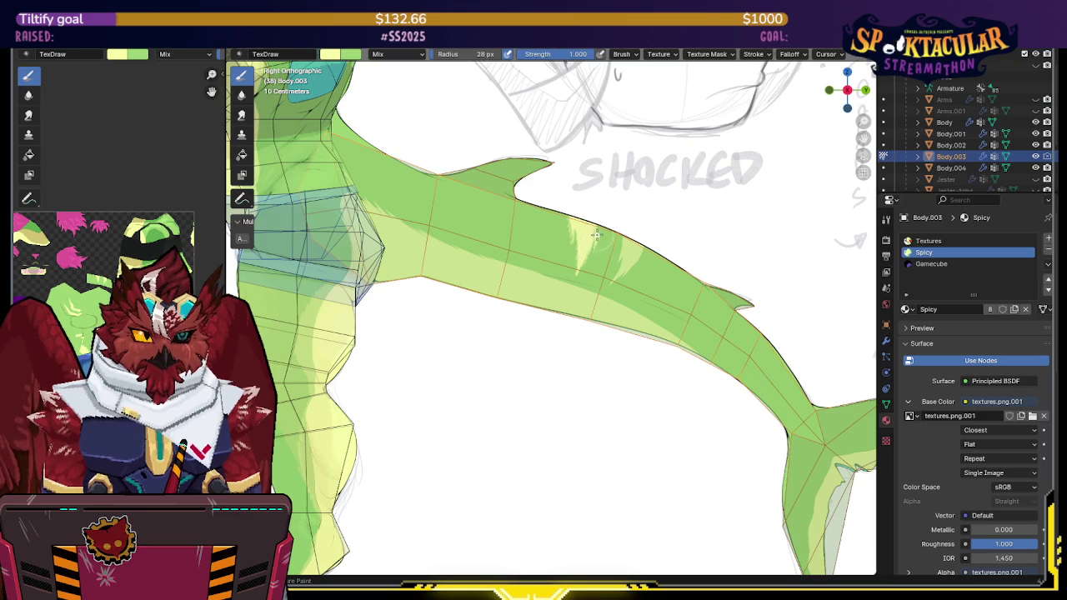
key(alt+z)
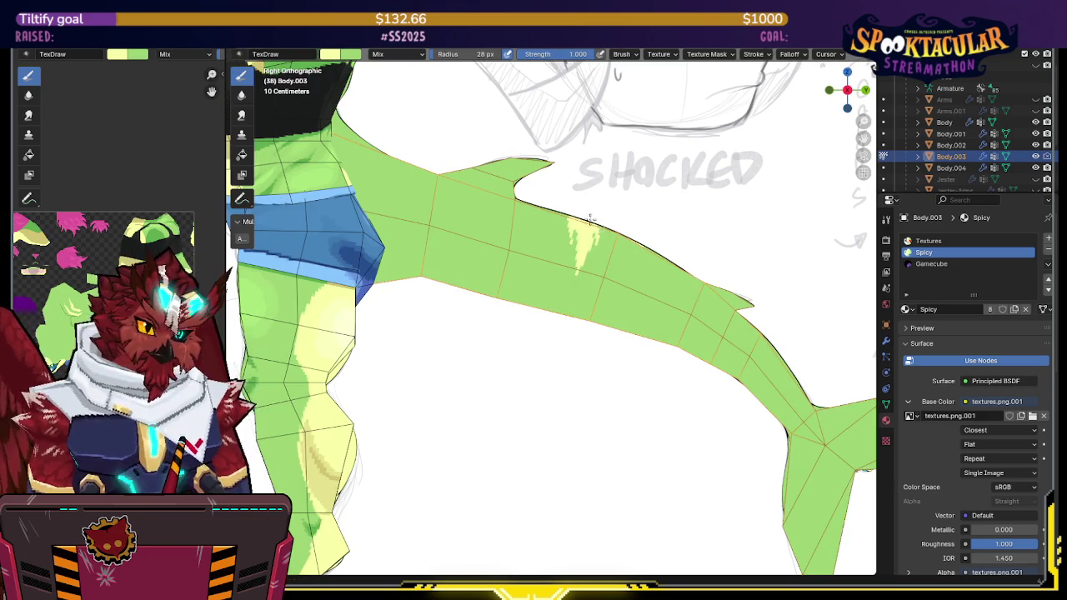
key(alt+z)
key(alt+z)
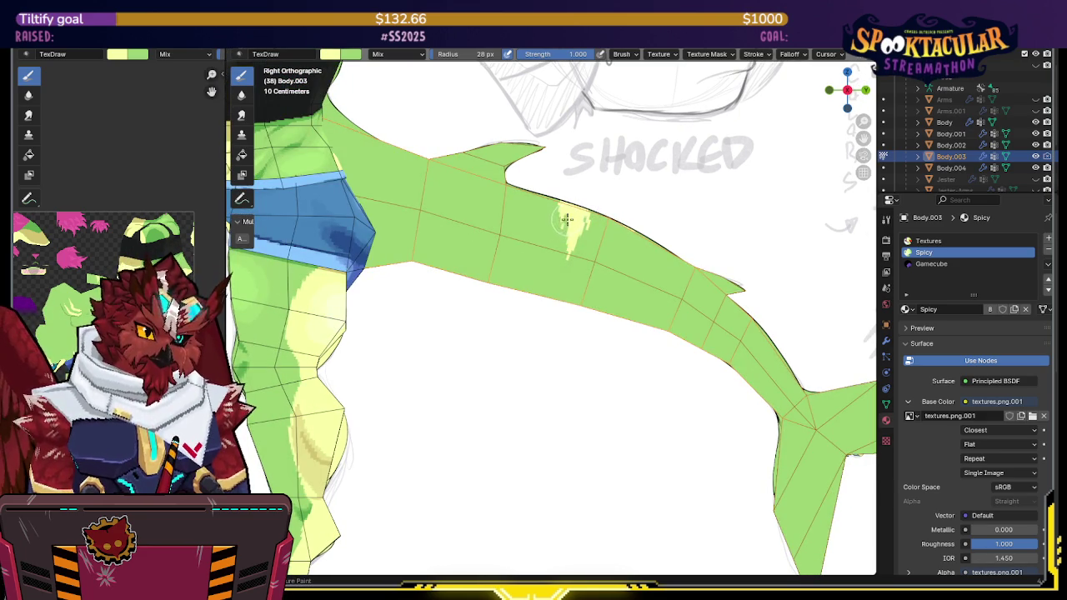
key(alt+z)
key(alt+z)
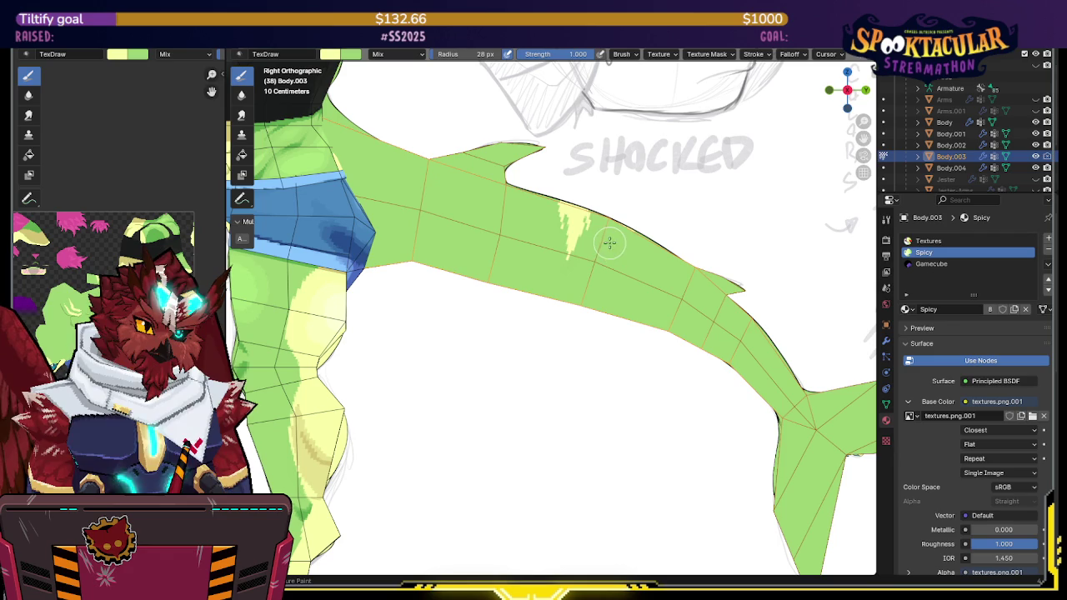
key(alt+z)
key(alt+z)
key(alt+z)
key(alt+z)
key(alt+z)
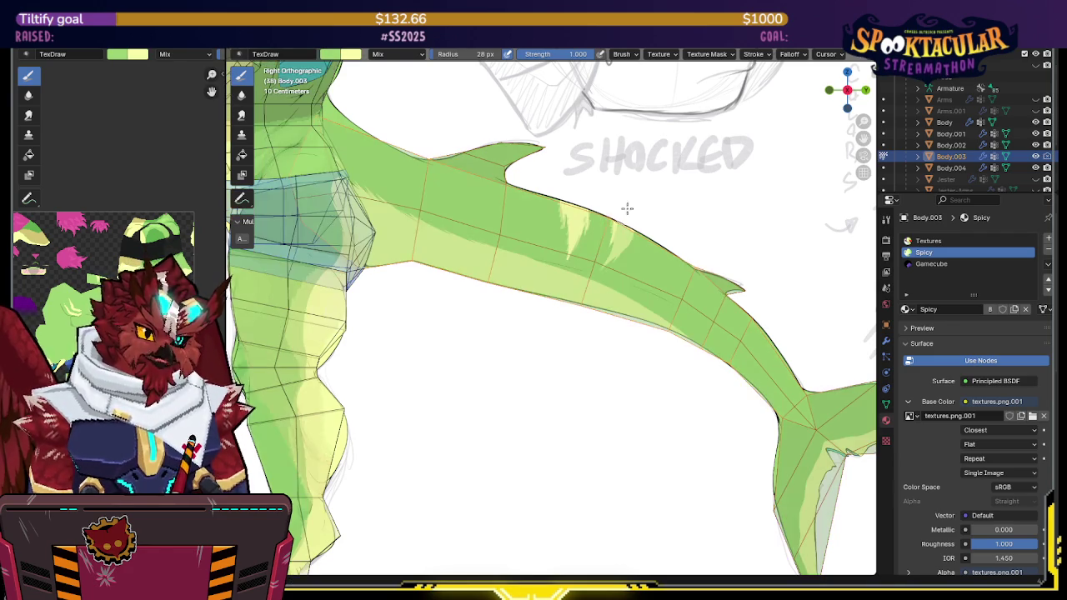
key(alt+z)
key(alt+z)
key(alt+z)
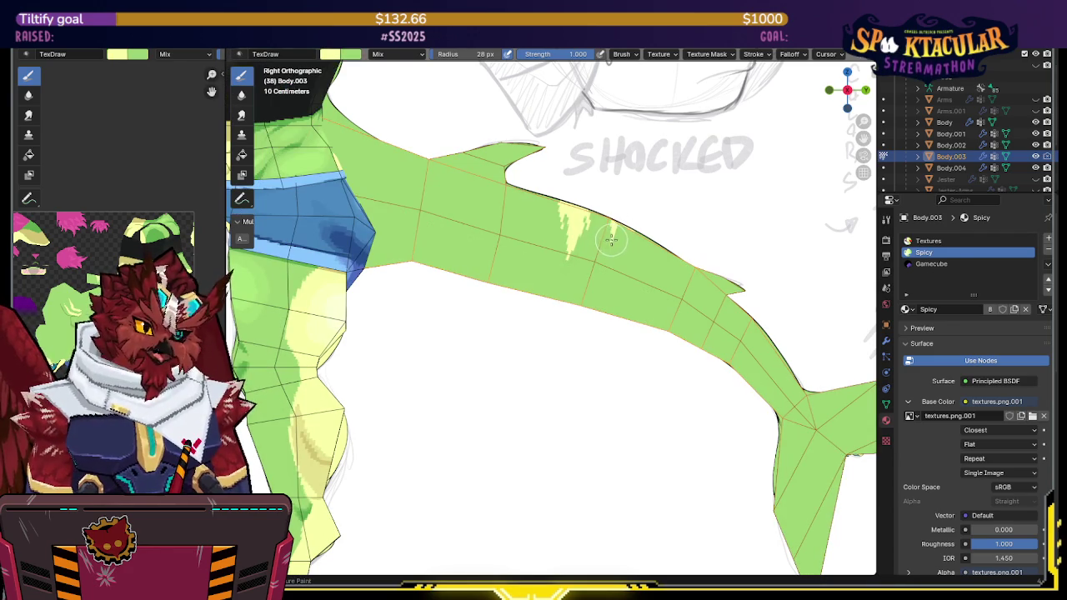
Step: Shrink the brush to 24 px and add more pale streaks, swapping between the two colours
key(f)
click(608, 240)
key(x)
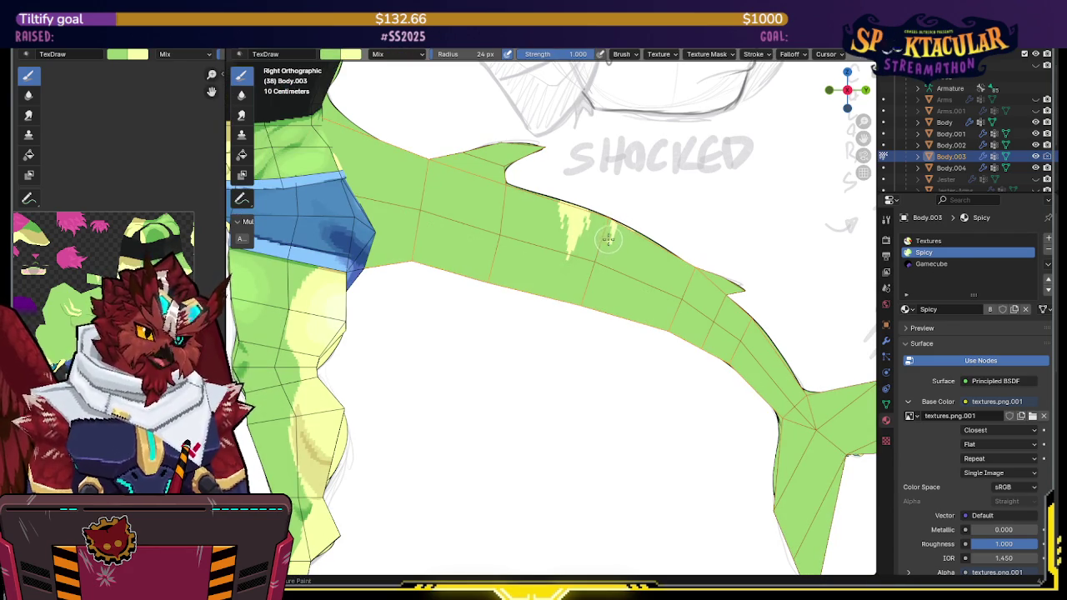
key(alt+z)
key(alt+z)
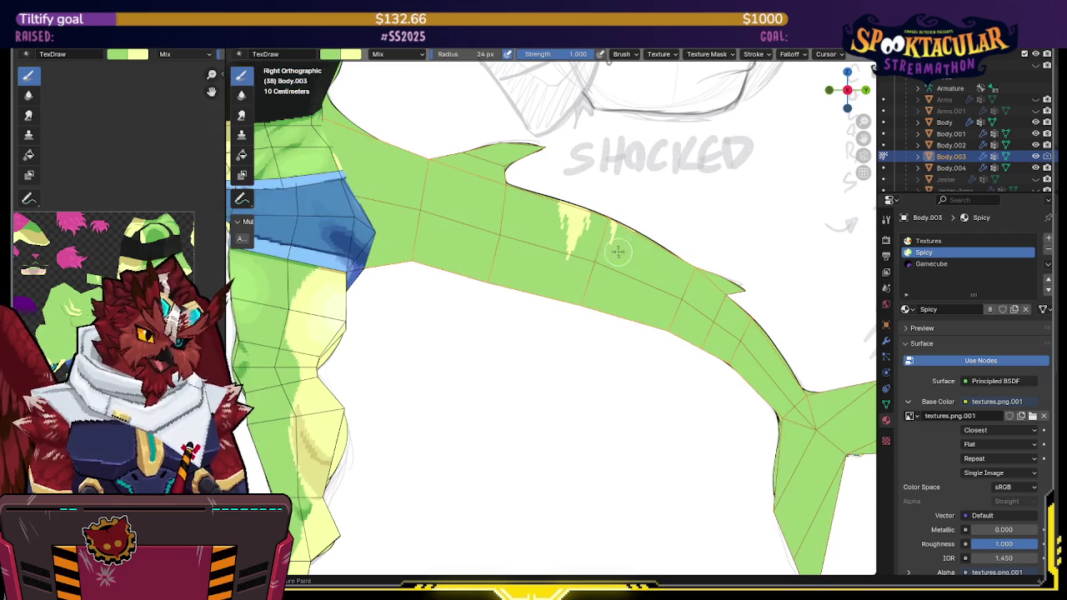
key(alt+z)
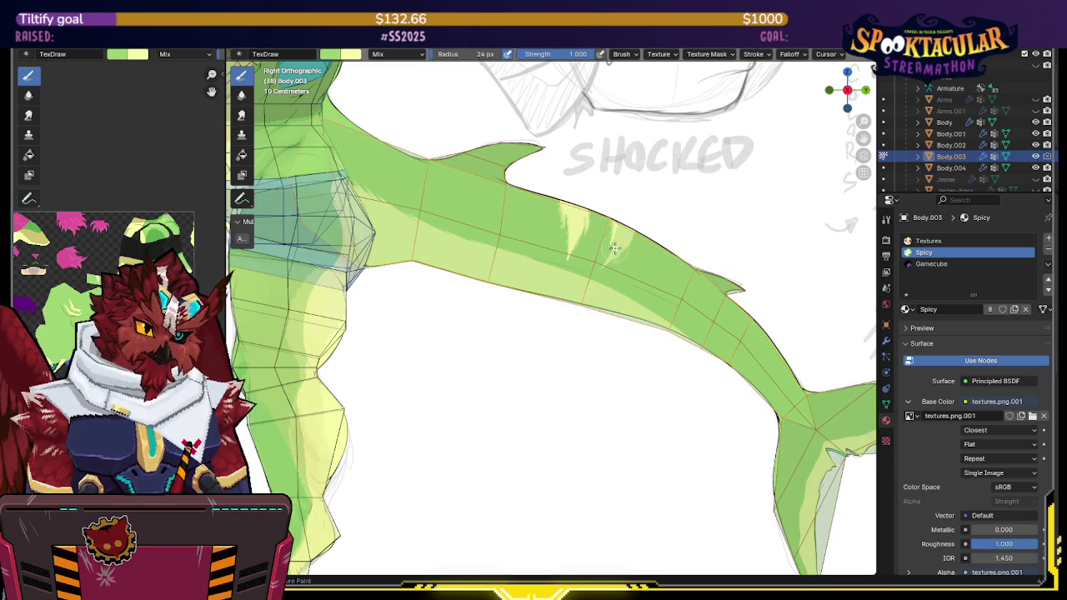
key(x)
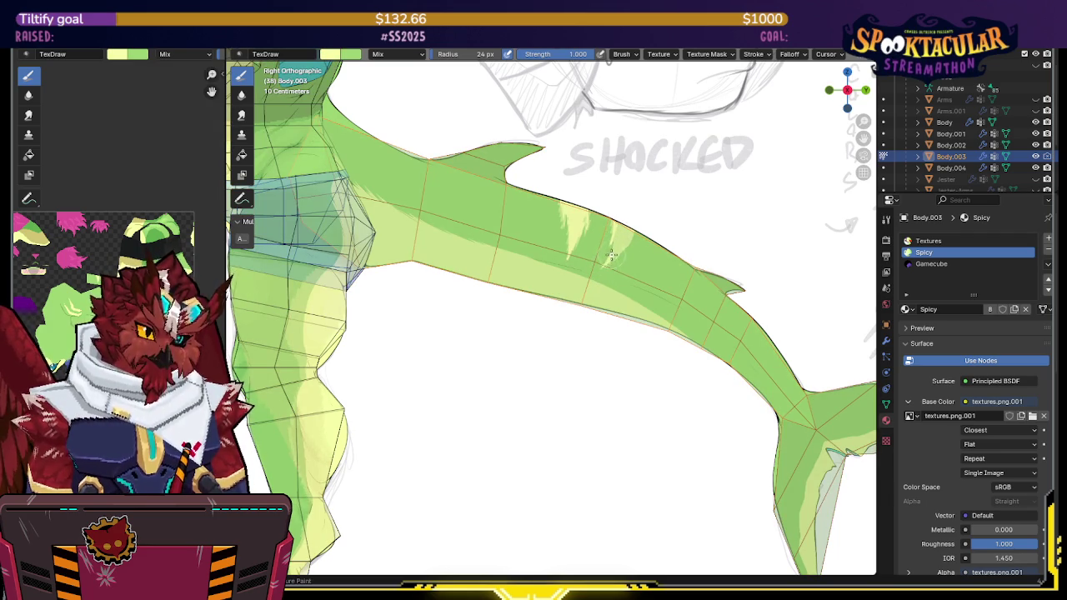
key(alt+z)
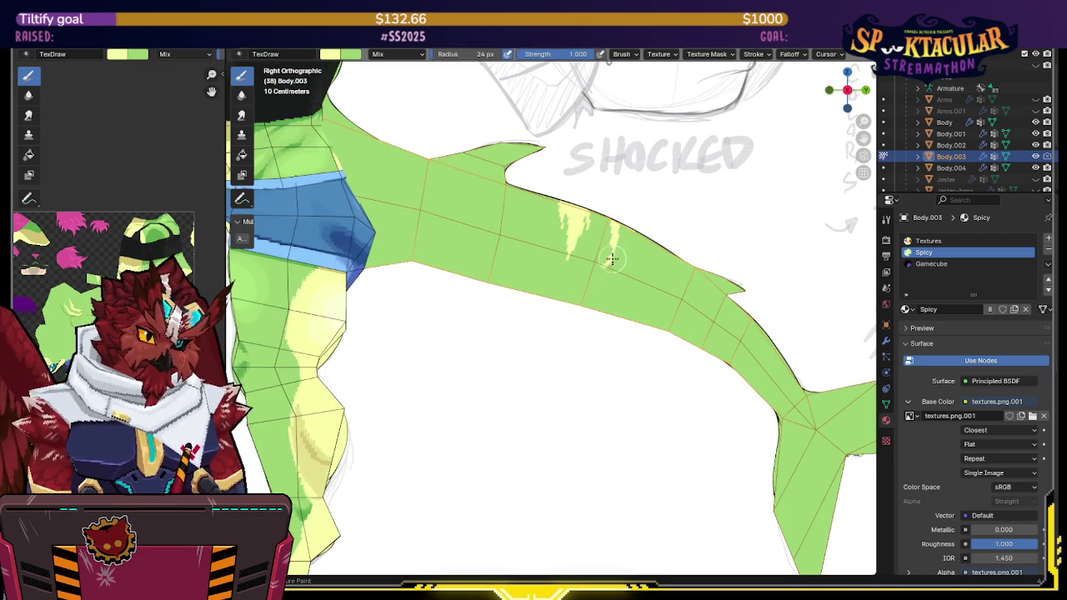
key(alt+z)
key(alt+z)
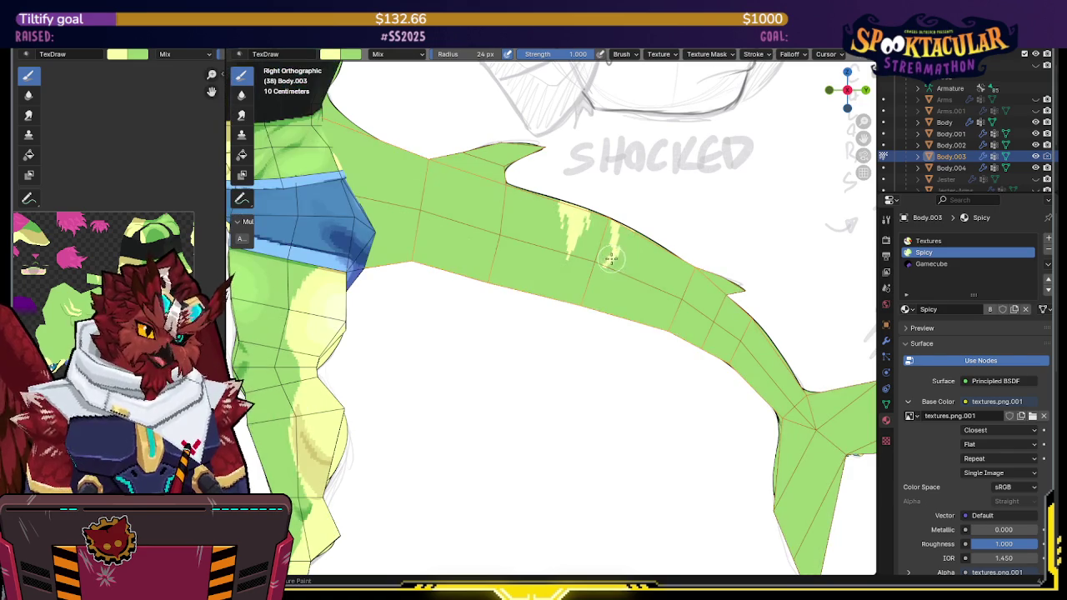
key(alt+z)
key(alt+z)
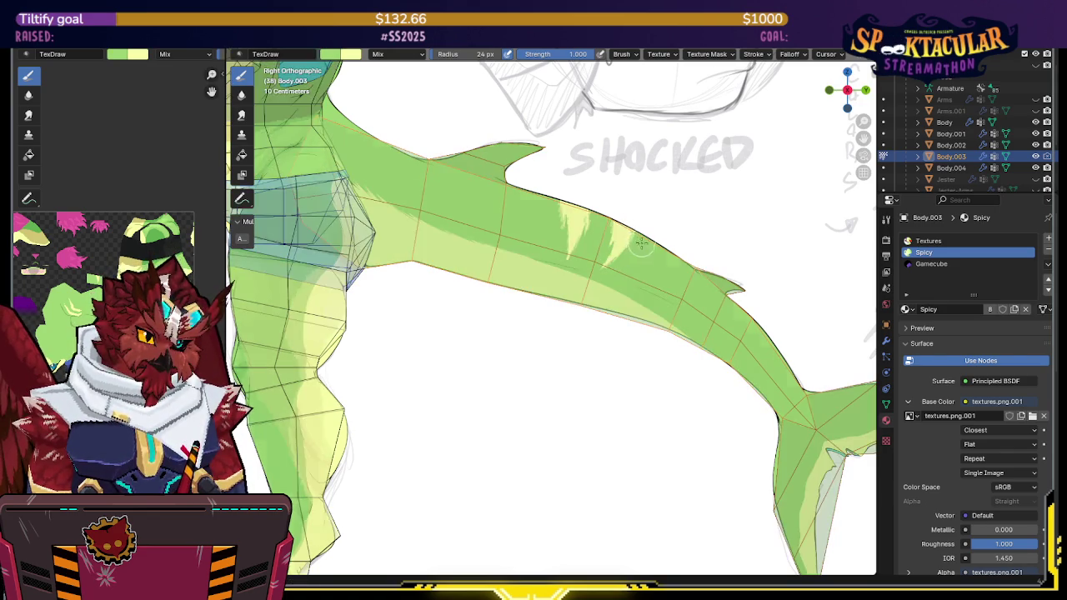
key(x)
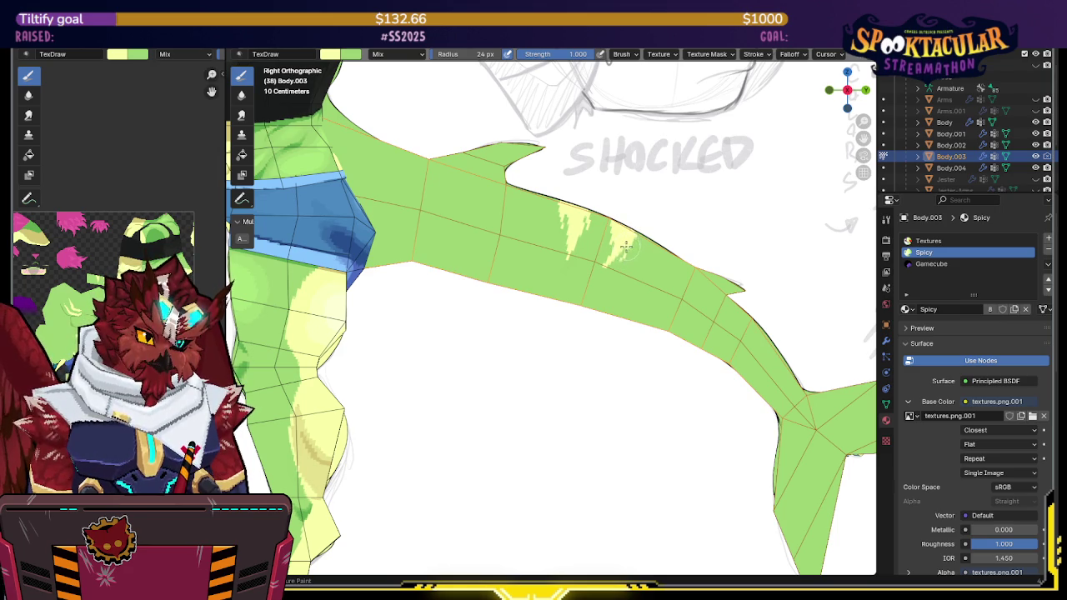
key(x)
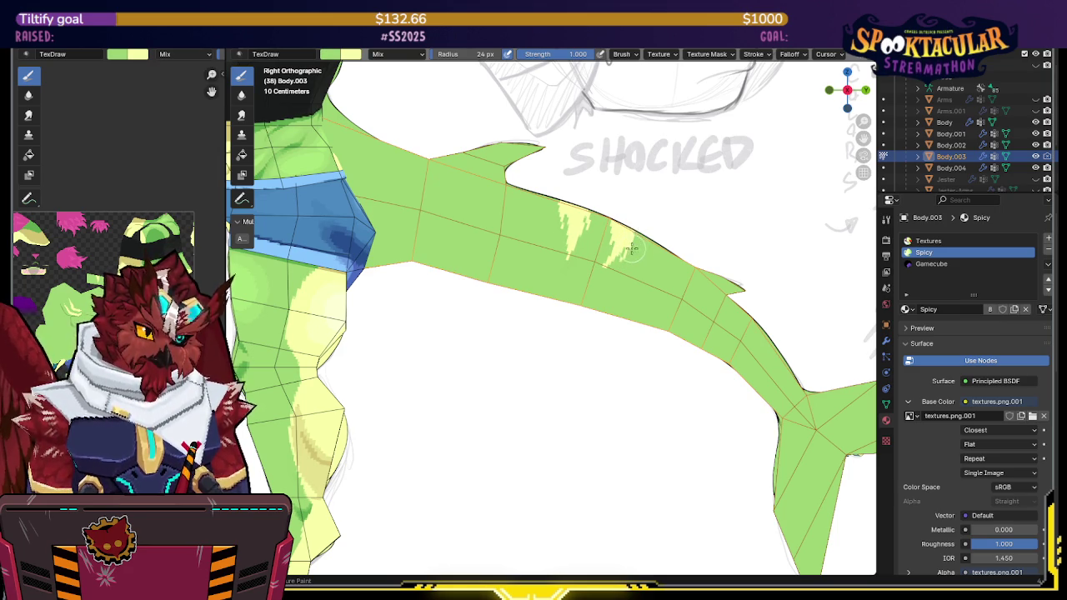
Step: Reframe the tail in side view and save the dragon file
mouse_move(633, 237)
middle_down()
mouse_move(636, 229)
mouse_move(630, 242)
middle_up()
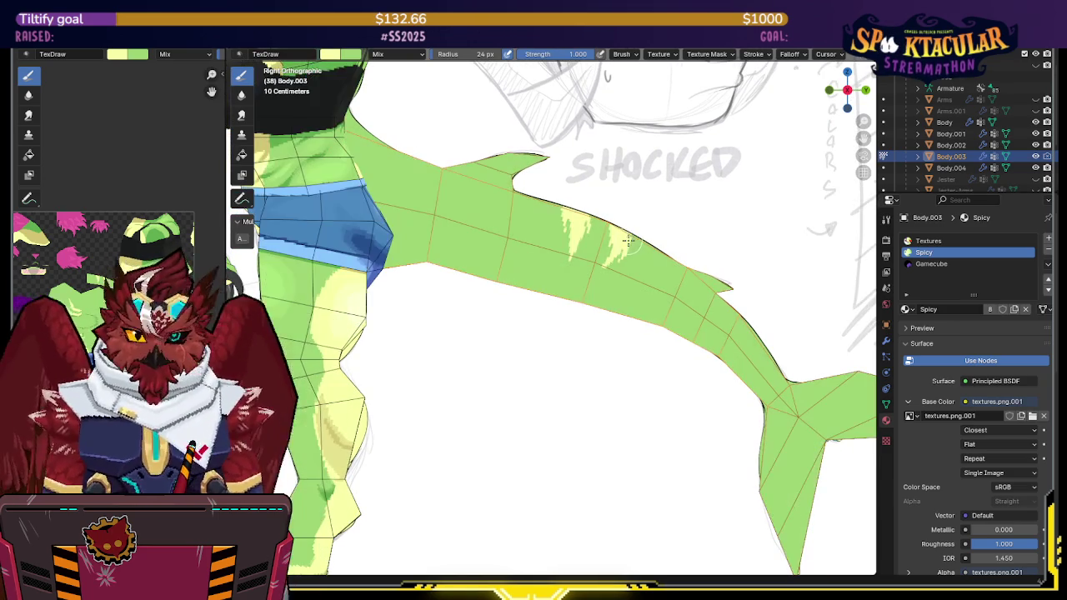
key(ctrl+s)
key(alt+z)
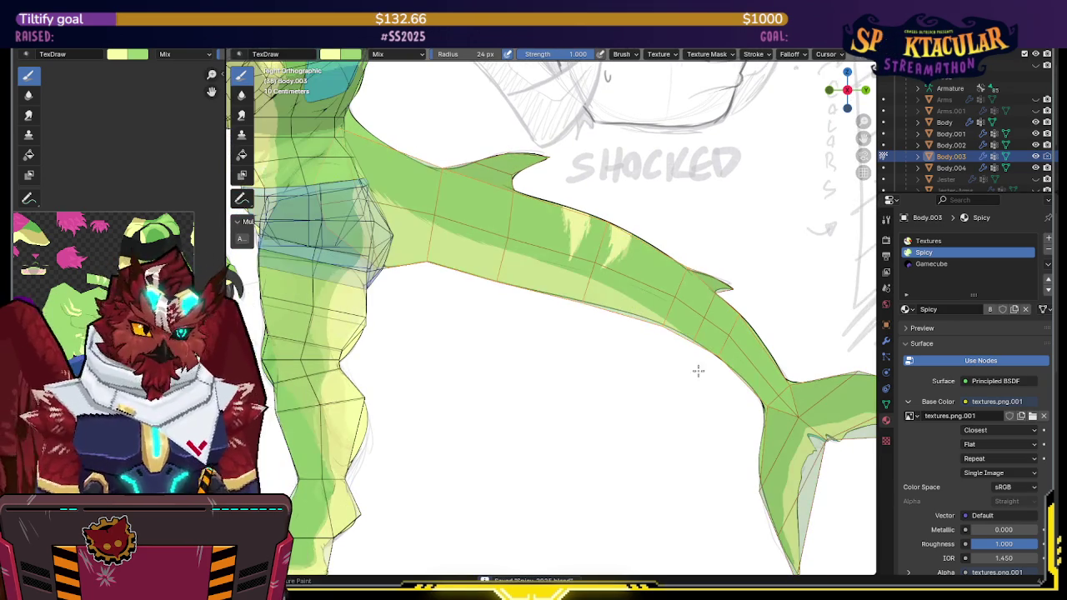
Step: Frame the tail fin and compare it against the reference using X-ray toggles
shift+middle_drag(688, 367, 624, 281)
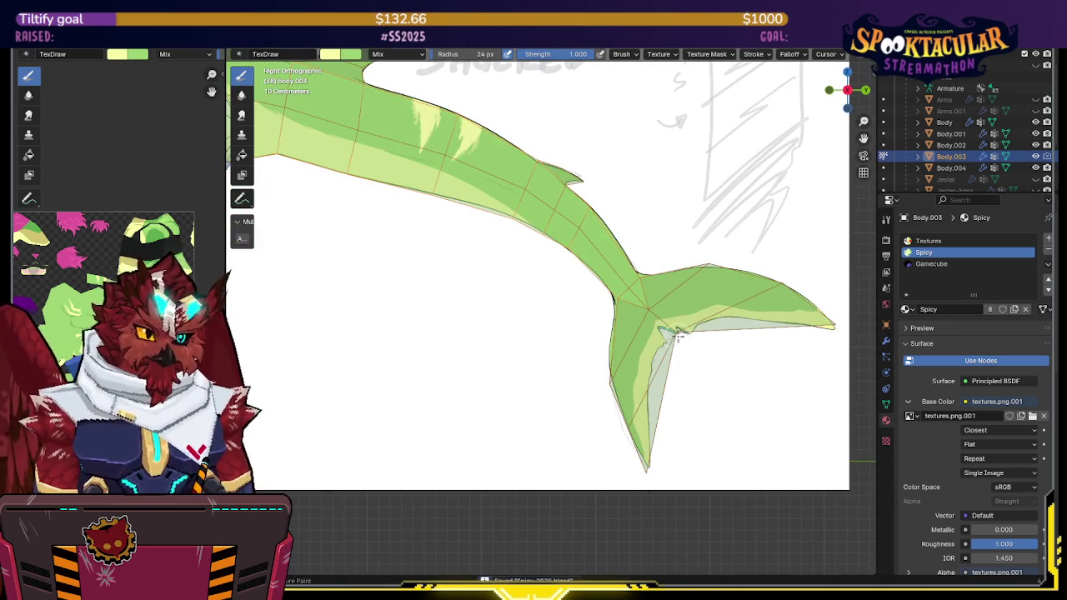
key(alt+z)
key(alt+z)
key(alt+z)
key(alt+z)
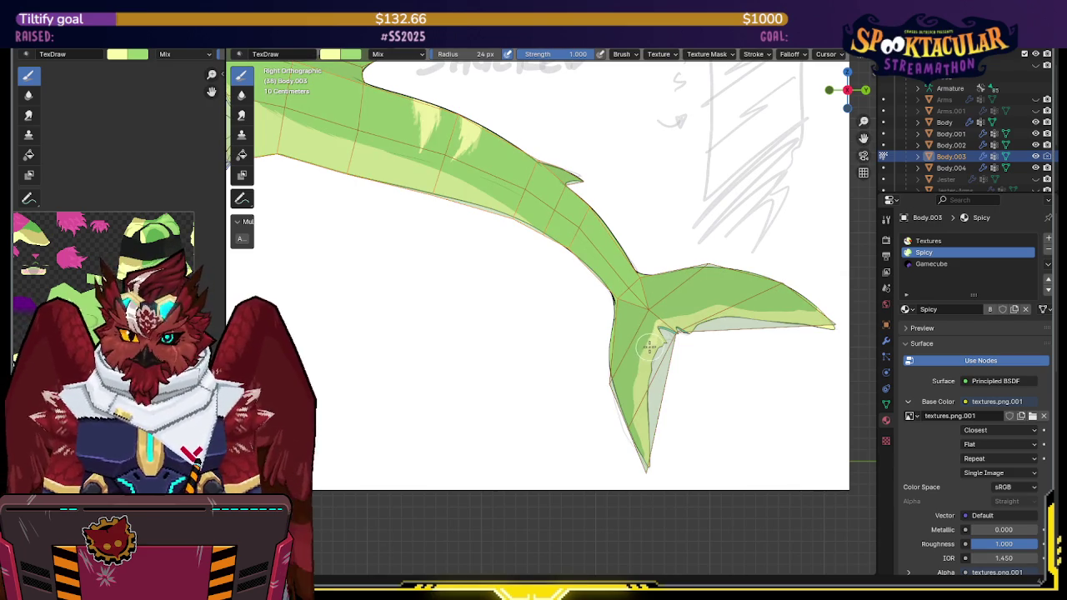
shift+middle_drag(651, 340, 615, 336)
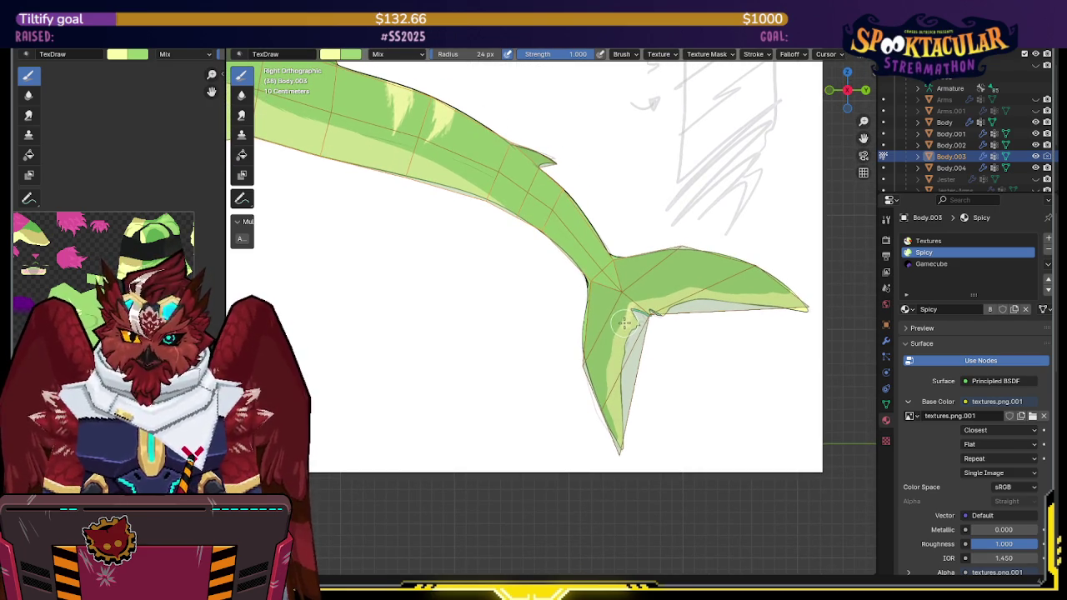
key(alt+z)
key(alt+z)
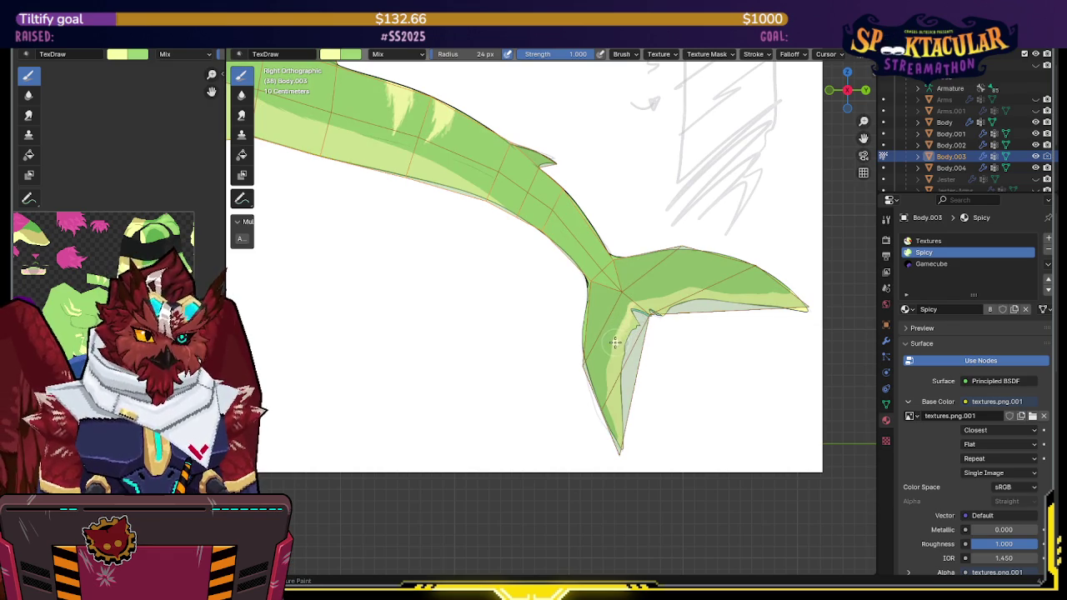
key(alt+z)
key(alt+z)
key(alt+z)
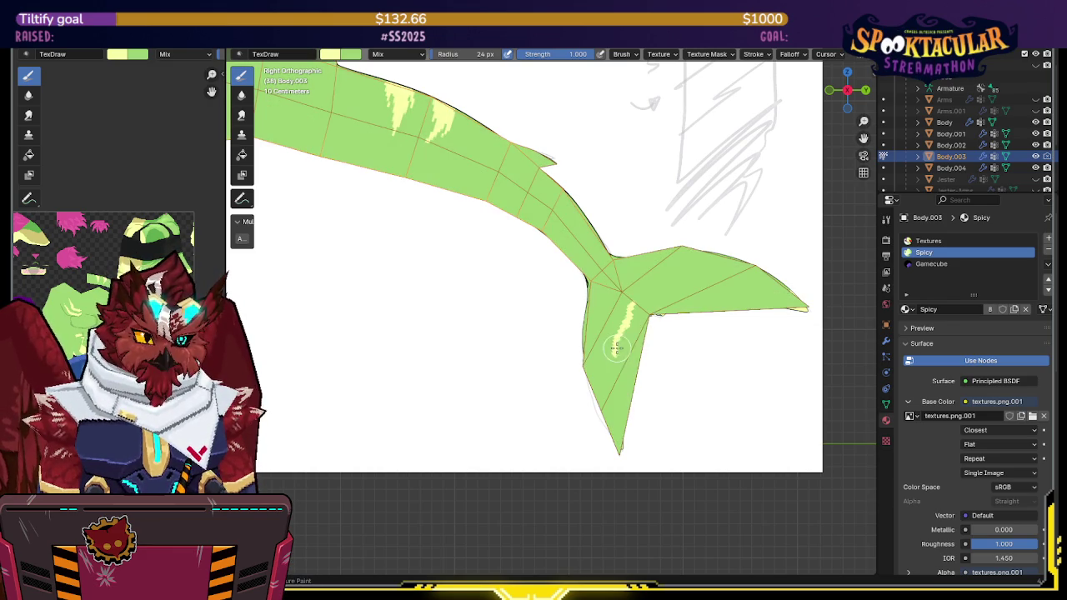
key(alt+z)
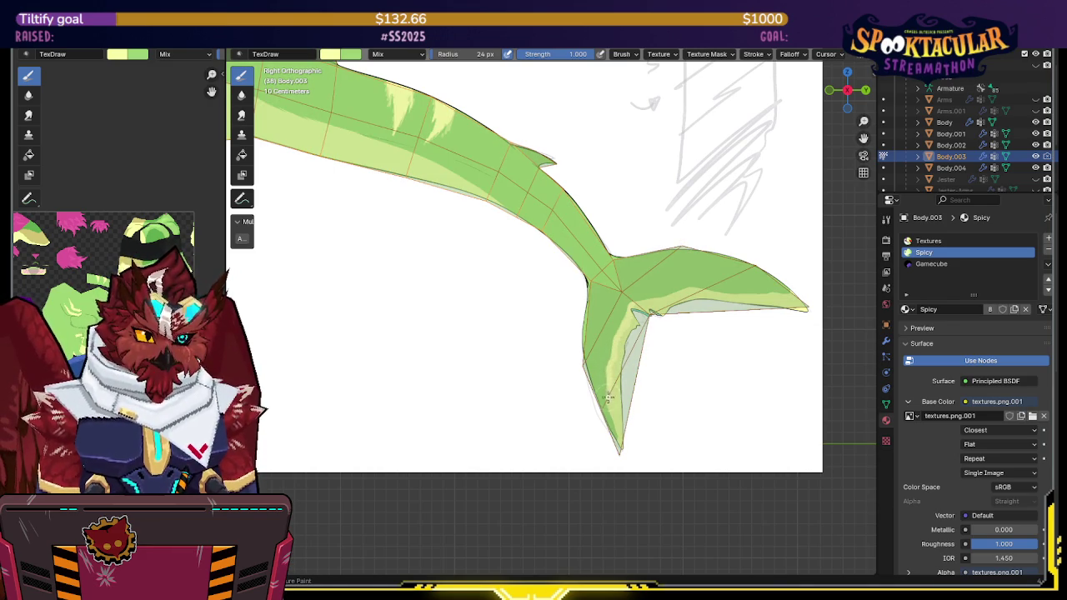
key(alt+z)
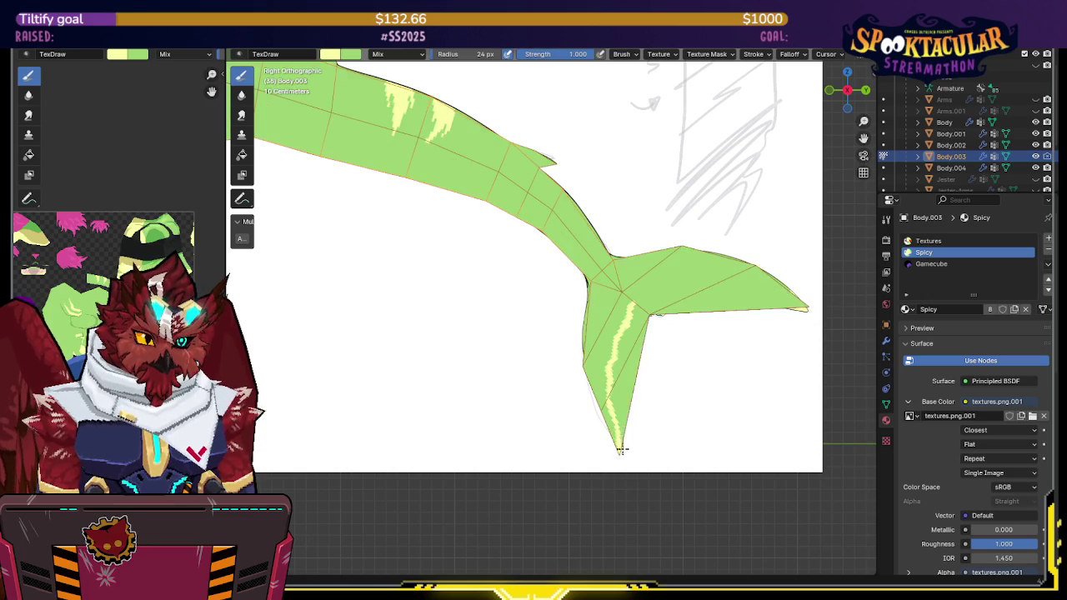
key(alt+z)
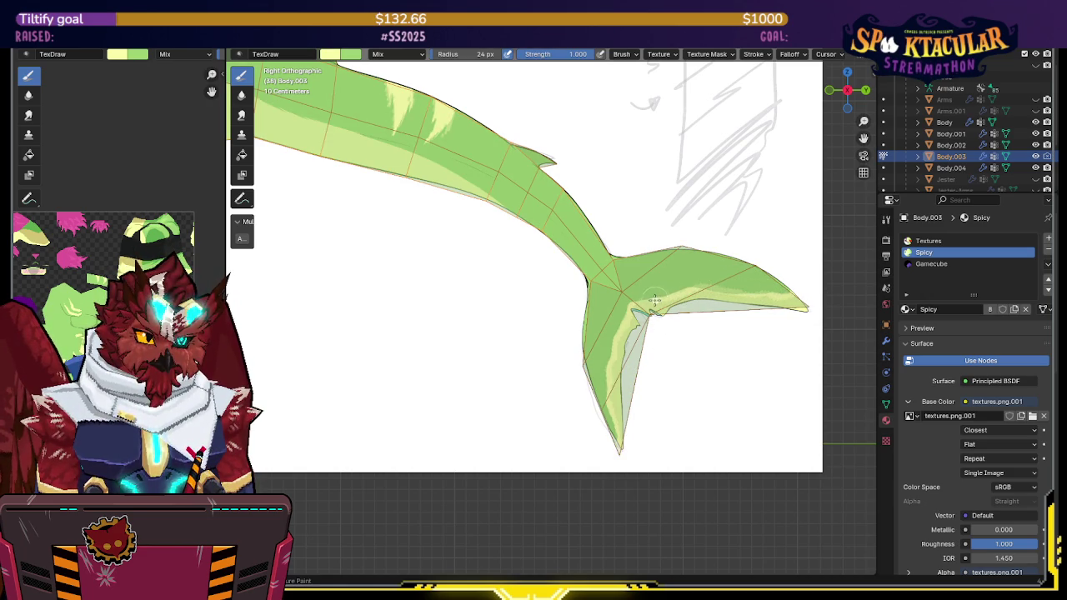
key(alt+z)
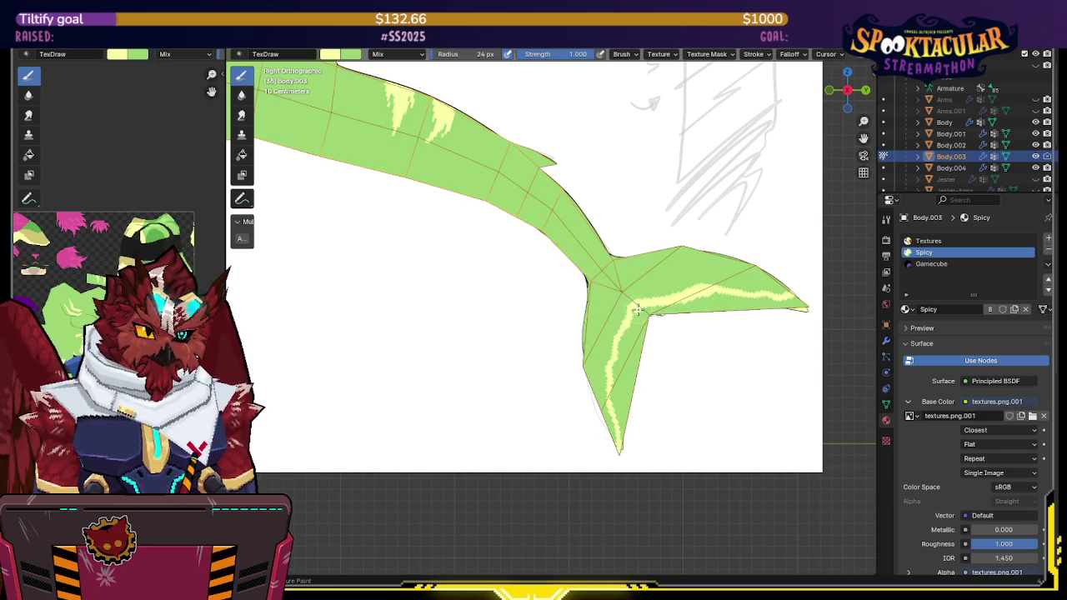
Step: Paint a pale yellow band along the lower edges of both fin lobes from the right side view
middle_drag(675, 302, 864, 138)
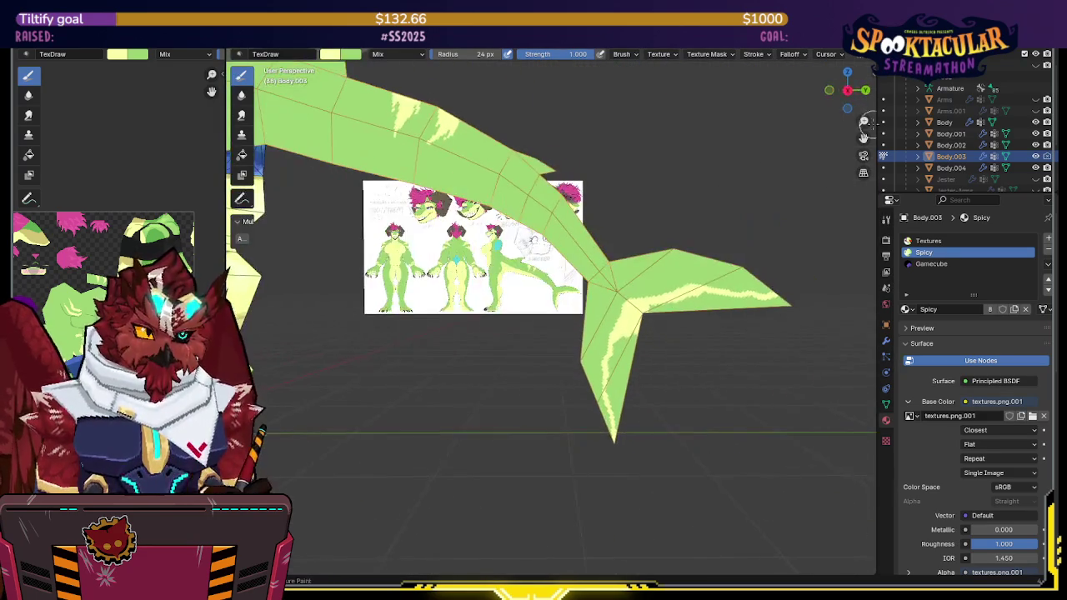
click(848, 90)
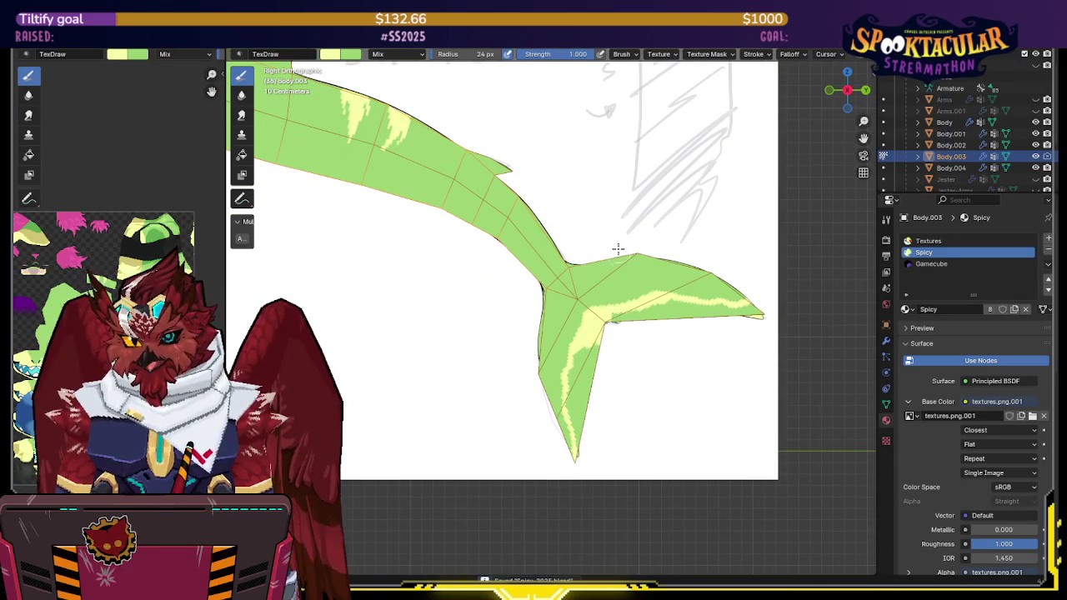
middle_drag(620, 267, 637, 308)
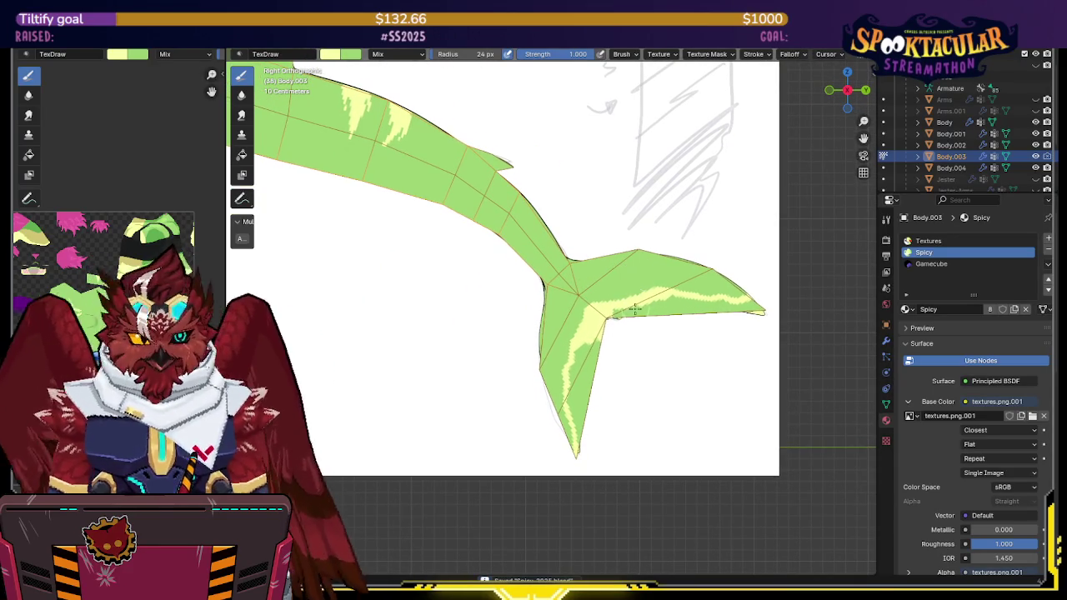
mouse_move(603, 329)
mouse_down()
mouse_move(573, 371)
mouse_move(591, 391)
mouse_up()
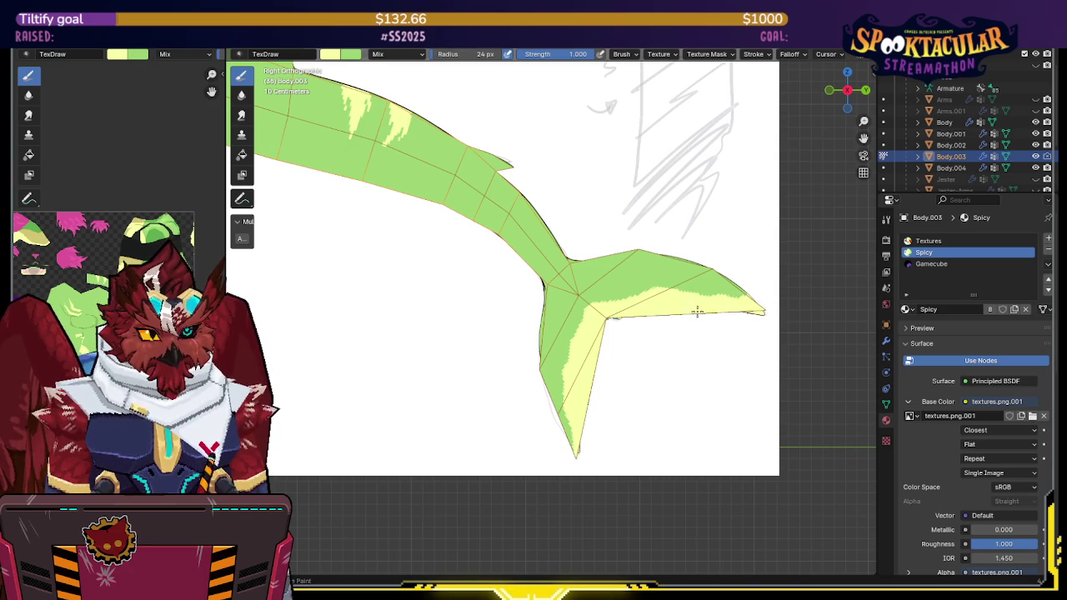
key(ctrl+z)
key(ctrl+shift+z)
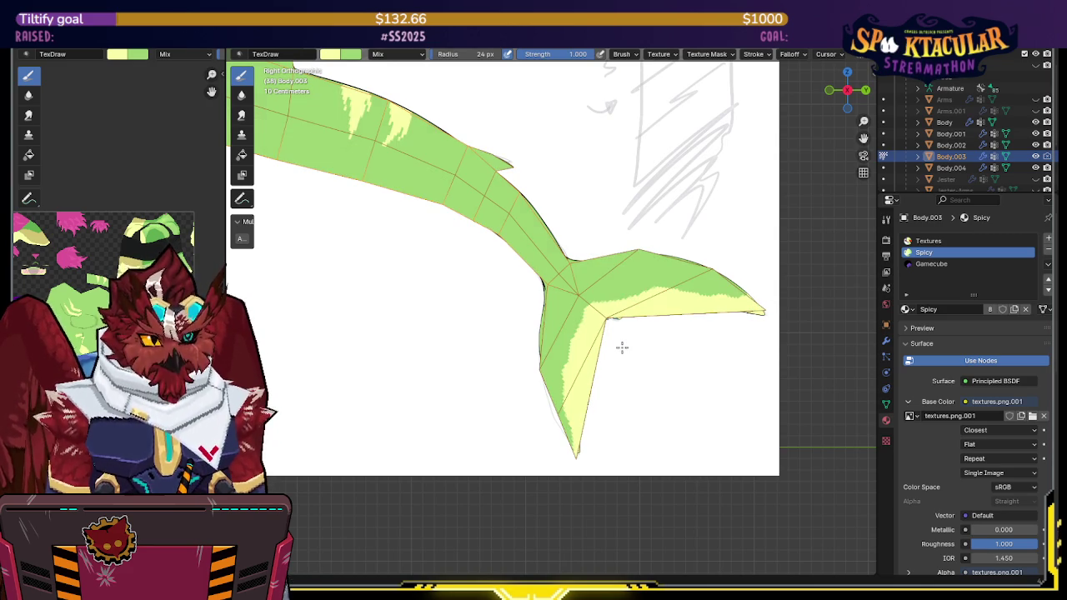
key(ctrl+z)
scroll(615, 322, down, 10)
middle_drag(615, 322, 507, 292)
key(KP_3)
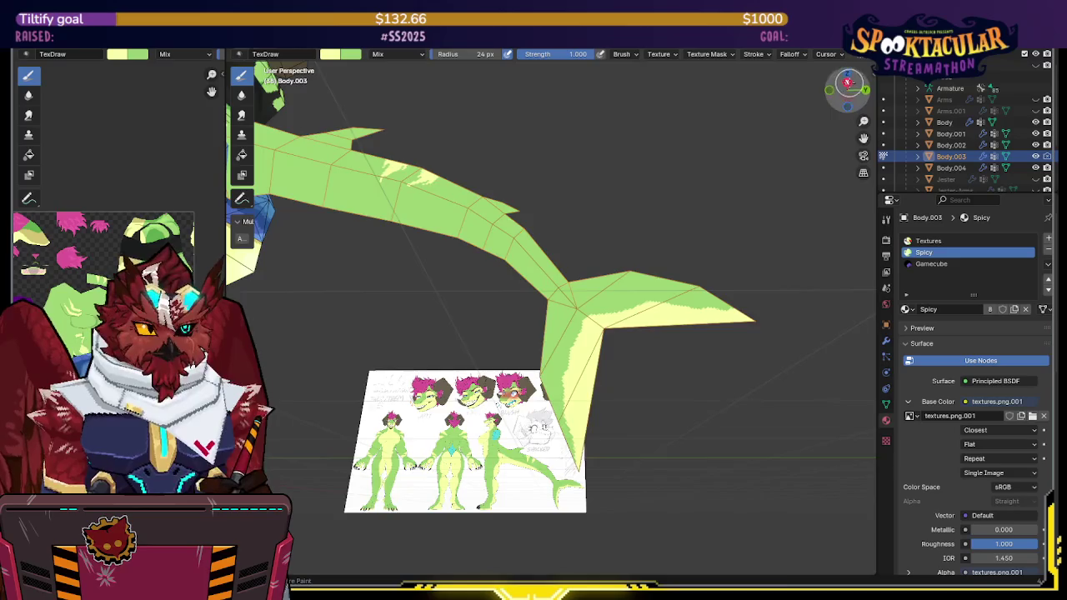
scroll(655, 275, up, 5)
key(ctrl+z)
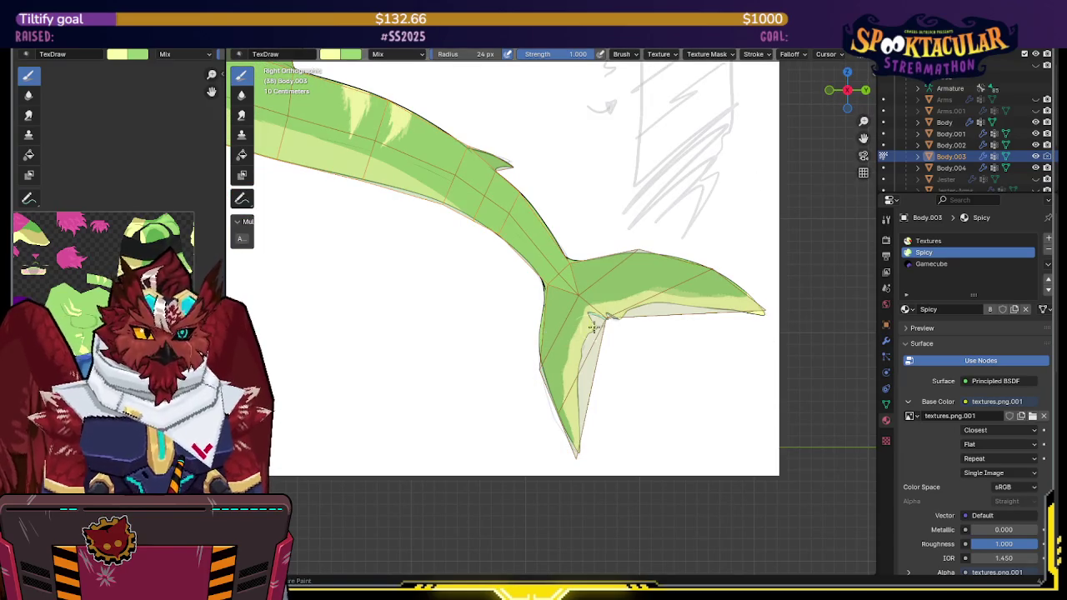
key(ctrl+shift+z)
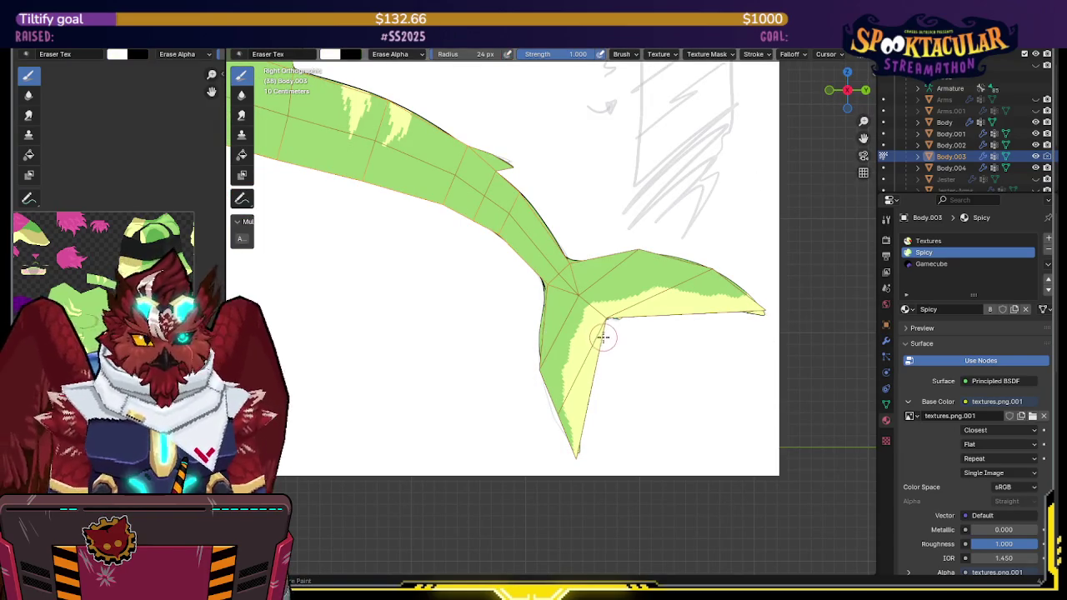
Step: Save the dragon and undo the last three stray paint strokes
key(ctrl+z)
key(e)
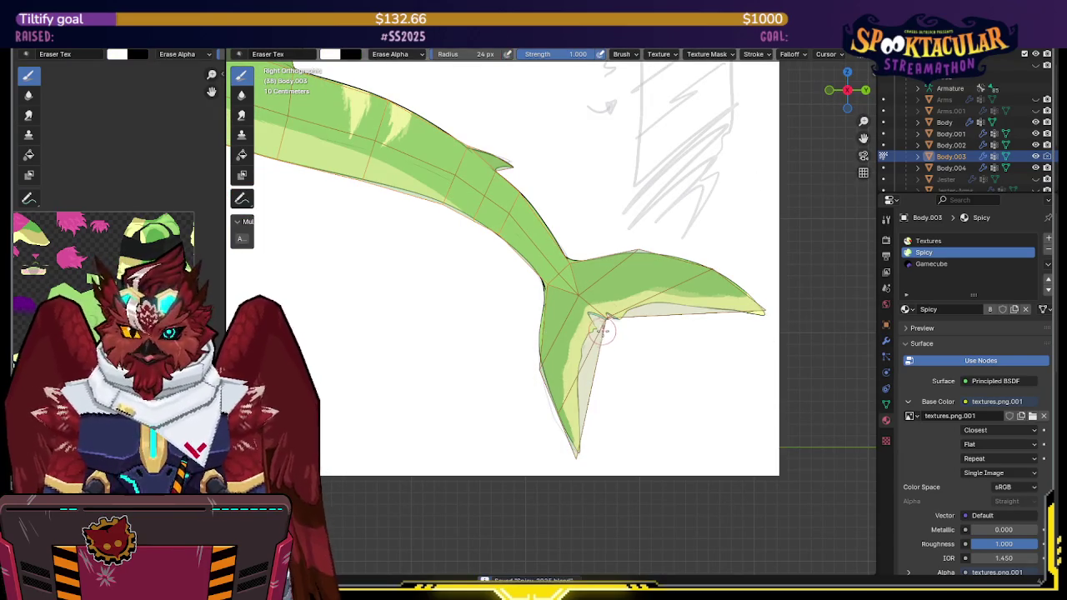
key(ctrl+s)
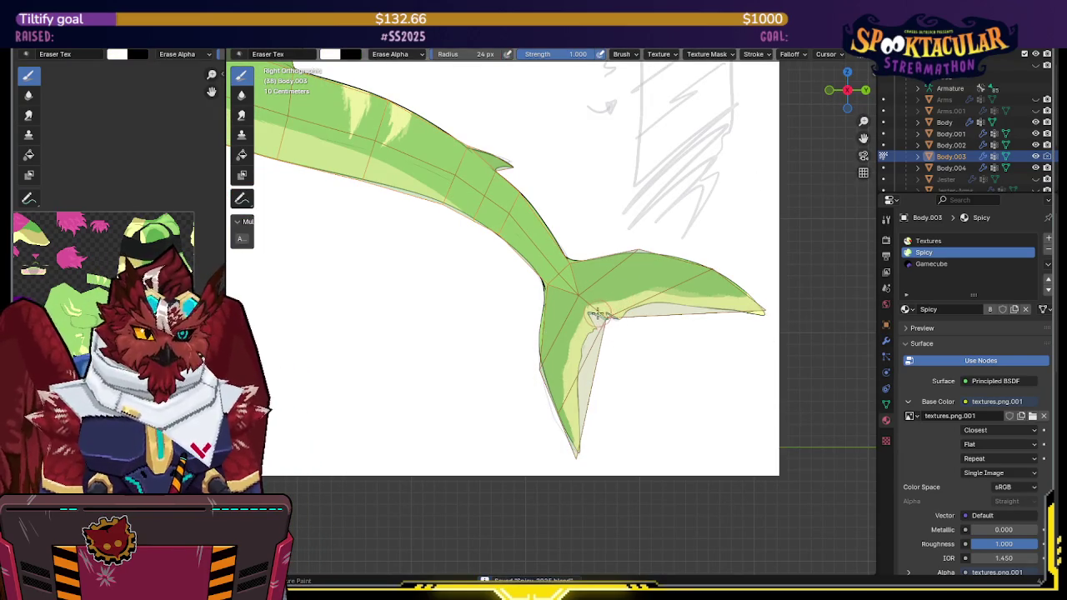
key(ctrl+shift+z)
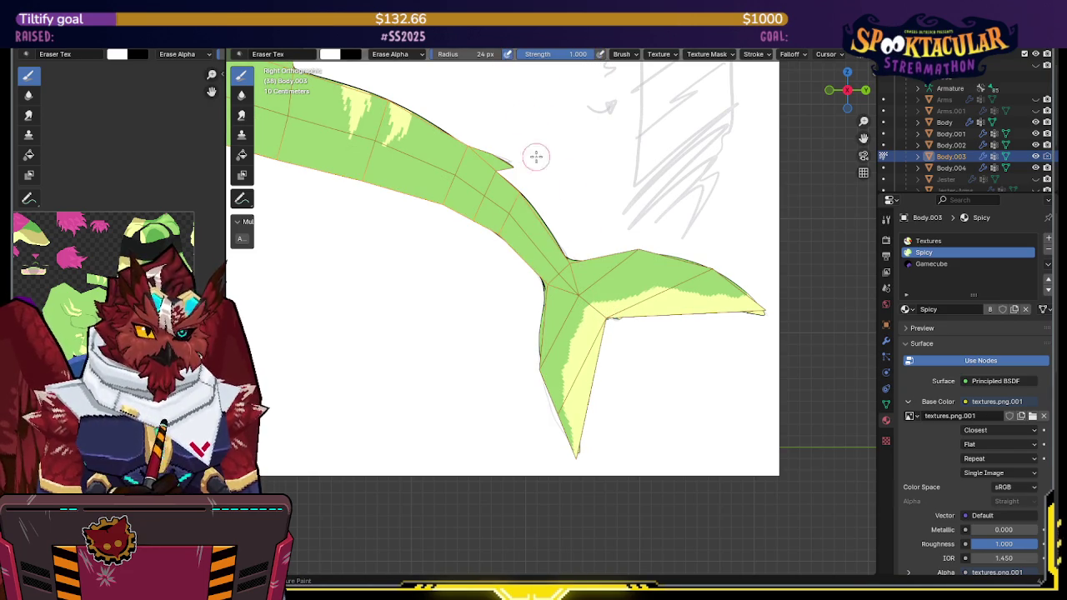
key(ctrl+z)
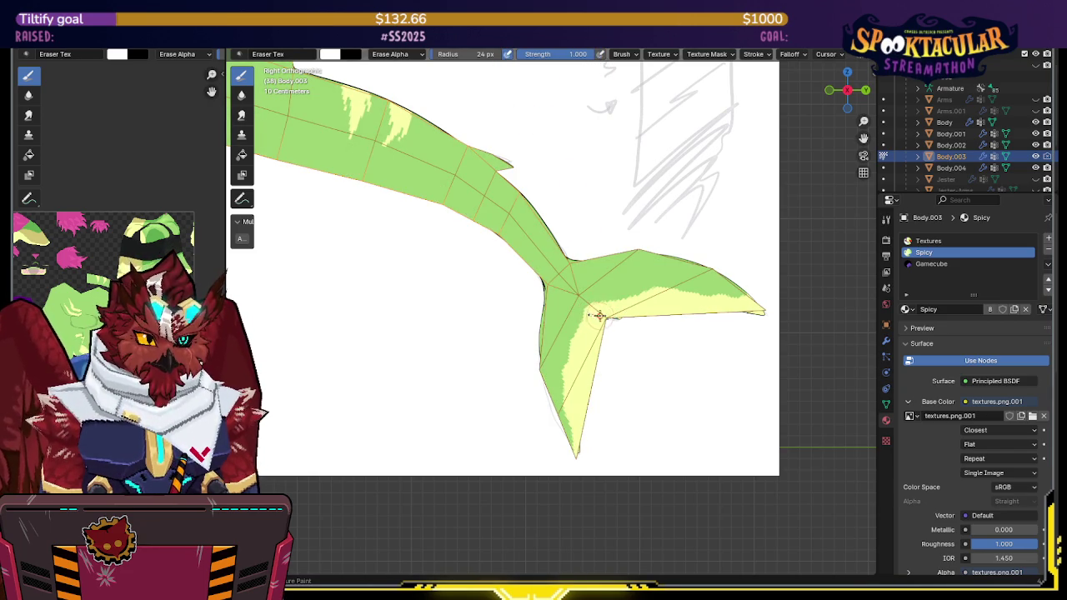
key(ctrl+z)
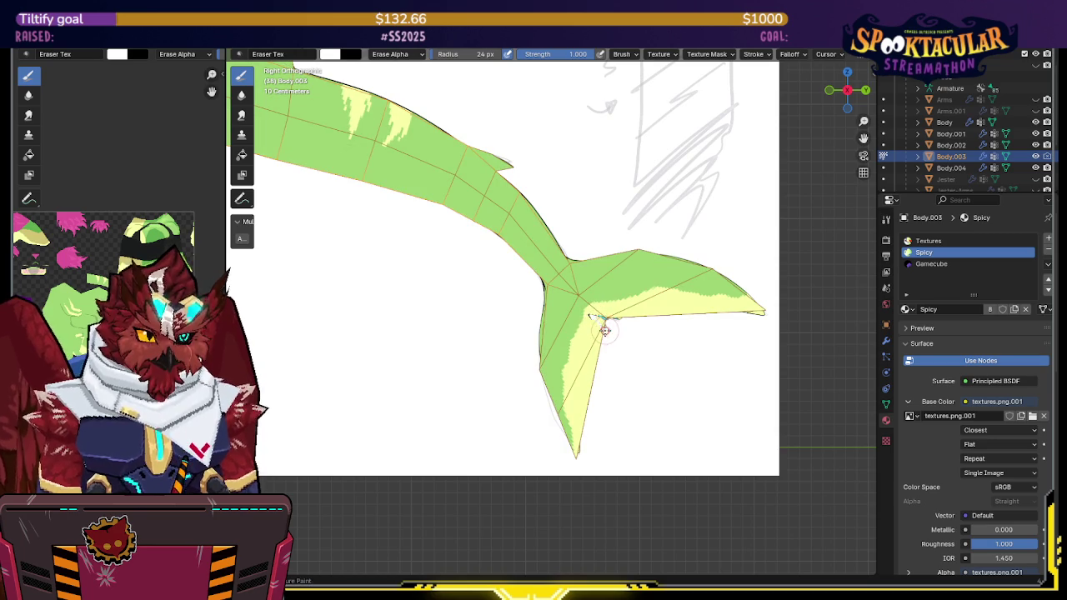
key(ctrl+z)
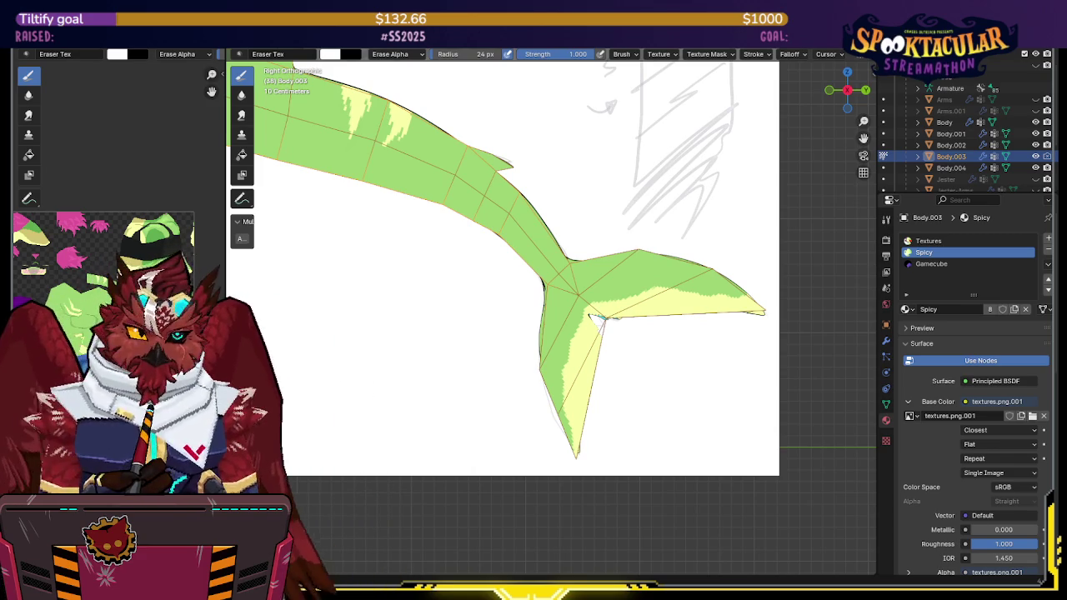
Step: Erase small paint spots at the notch where the fin lobes meet, then zoom into the fin
scroll(550, 188, down, 1)
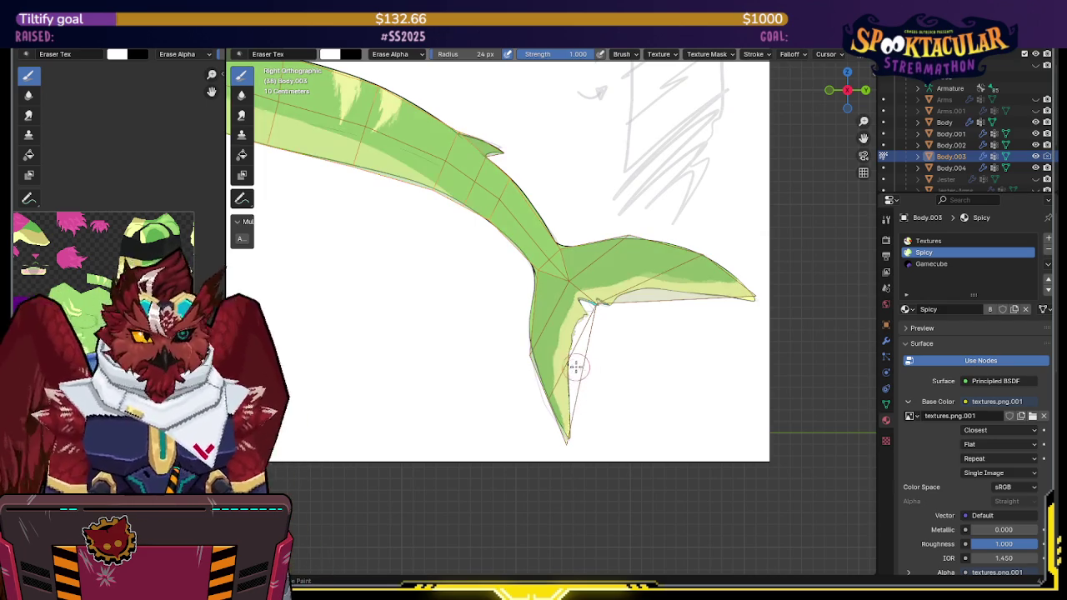
middle_drag(580, 377, 621, 313)
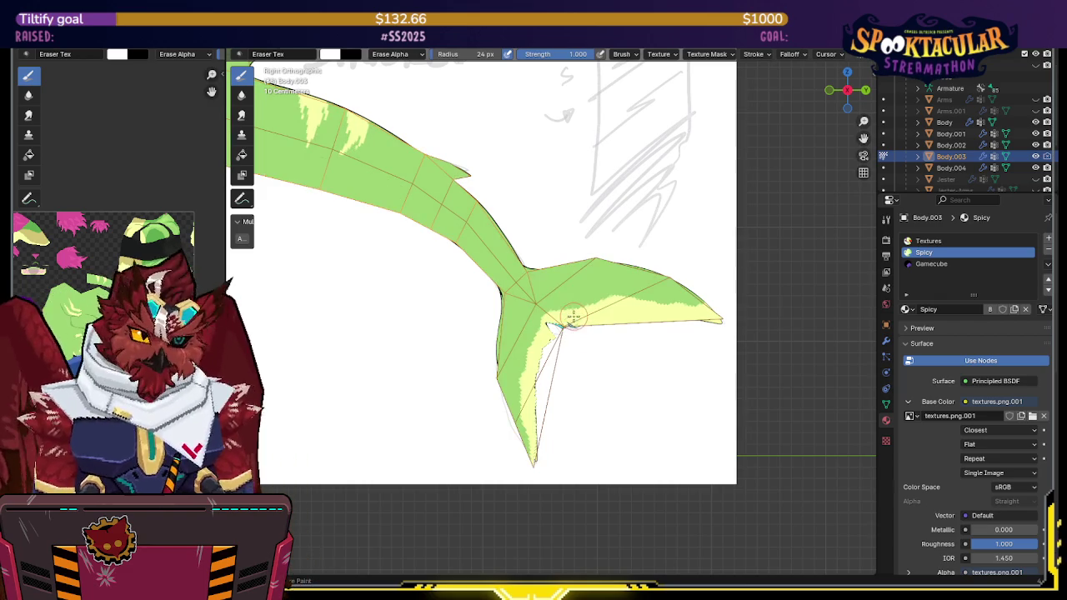
key(e)
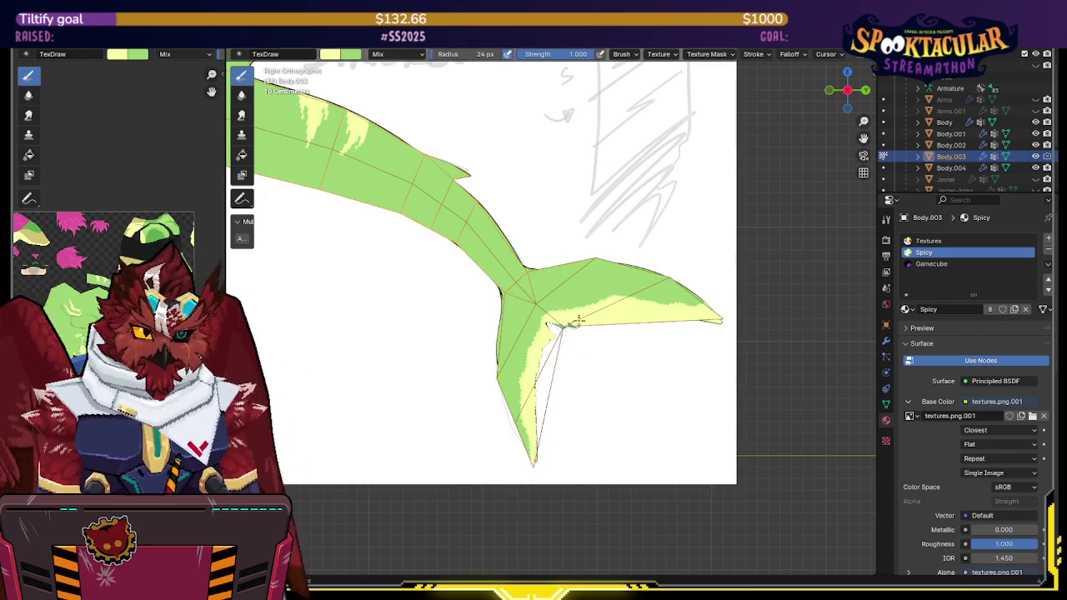
key(e)
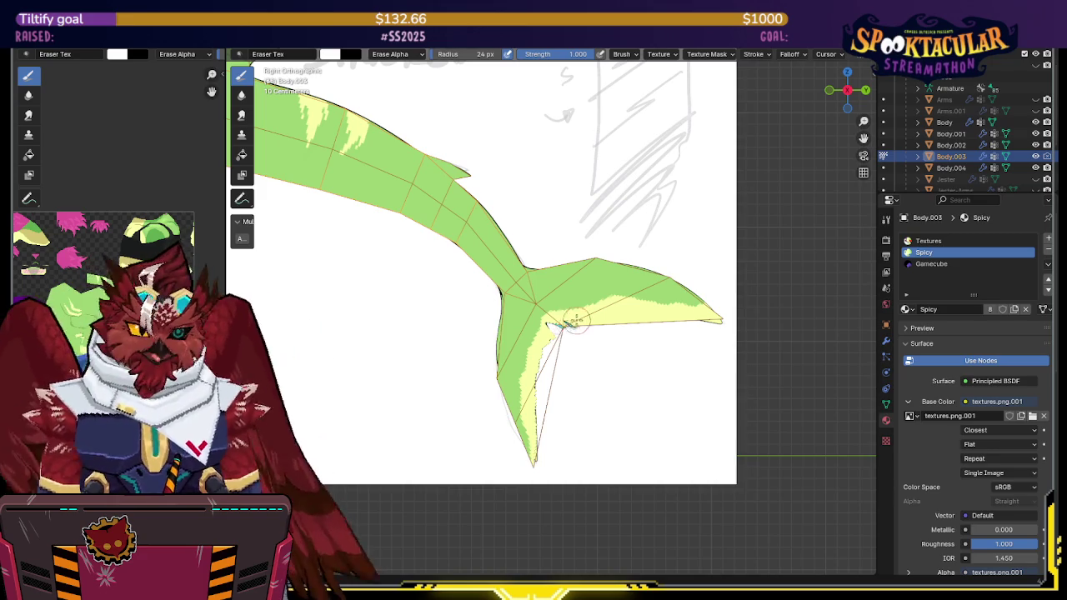
scroll(583, 313, up, 1)
scroll(520, 350, up, 2)
scroll(565, 260, up, 1)
scroll(570, 274, up, 1)
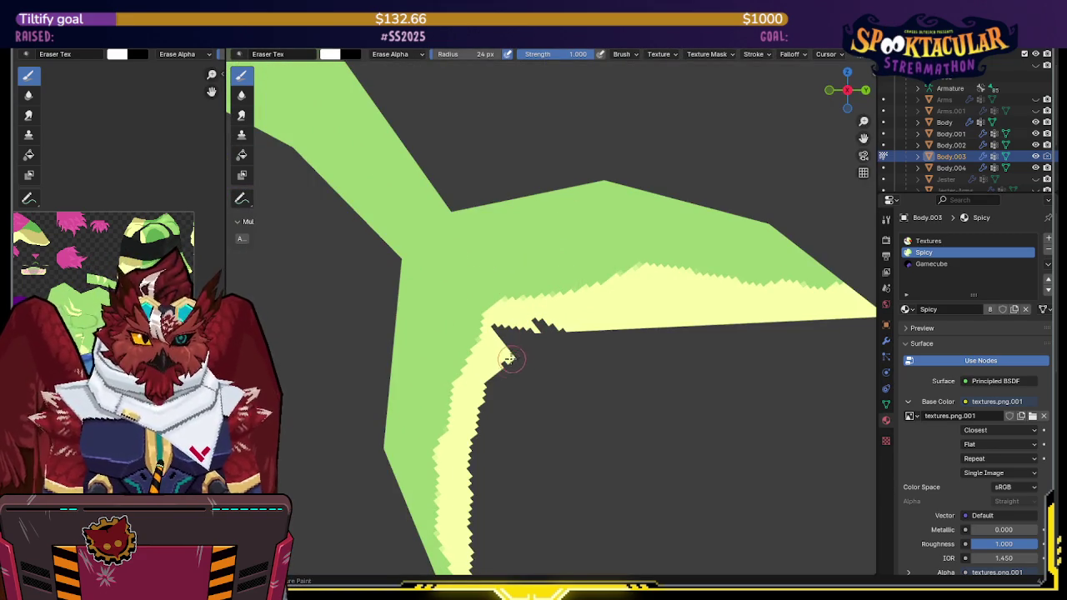
Step: Save, then erase pale paint along the fin's inner corner and lower lobe edge toward the tip
key(e)
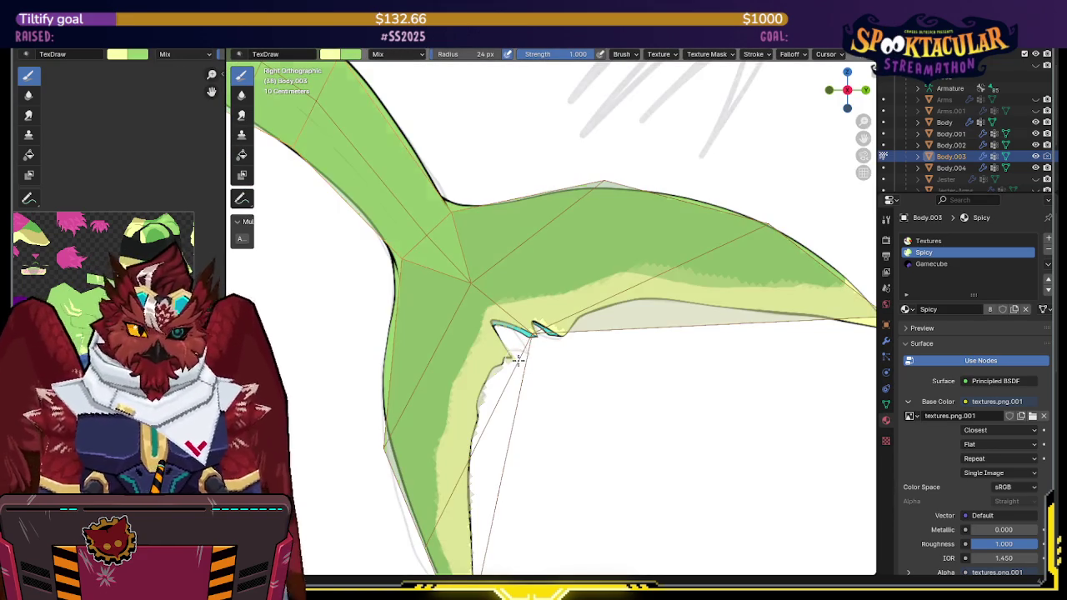
key(e)
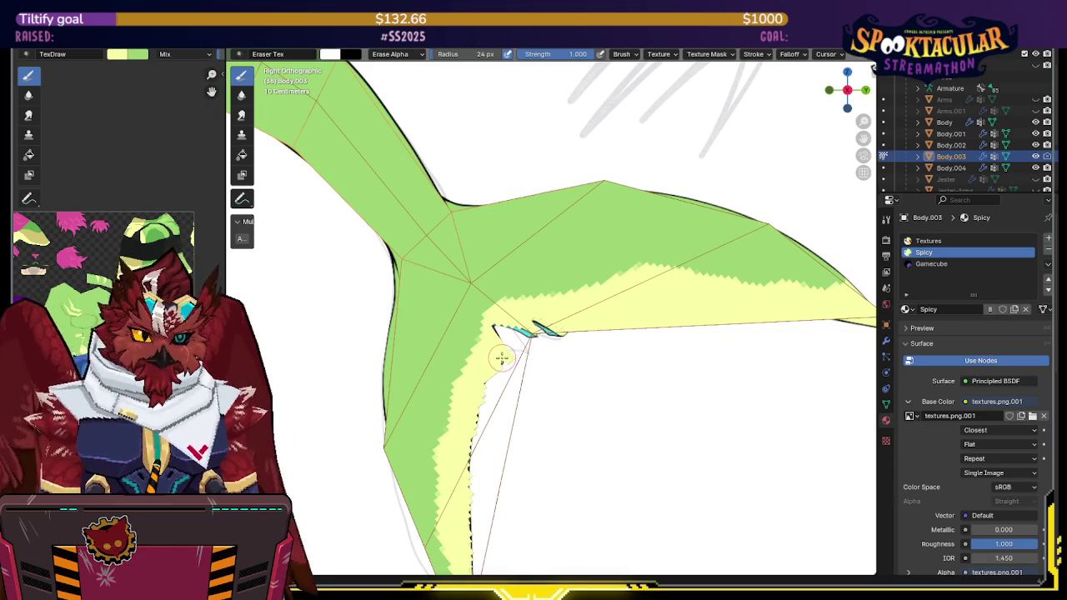
key(e)
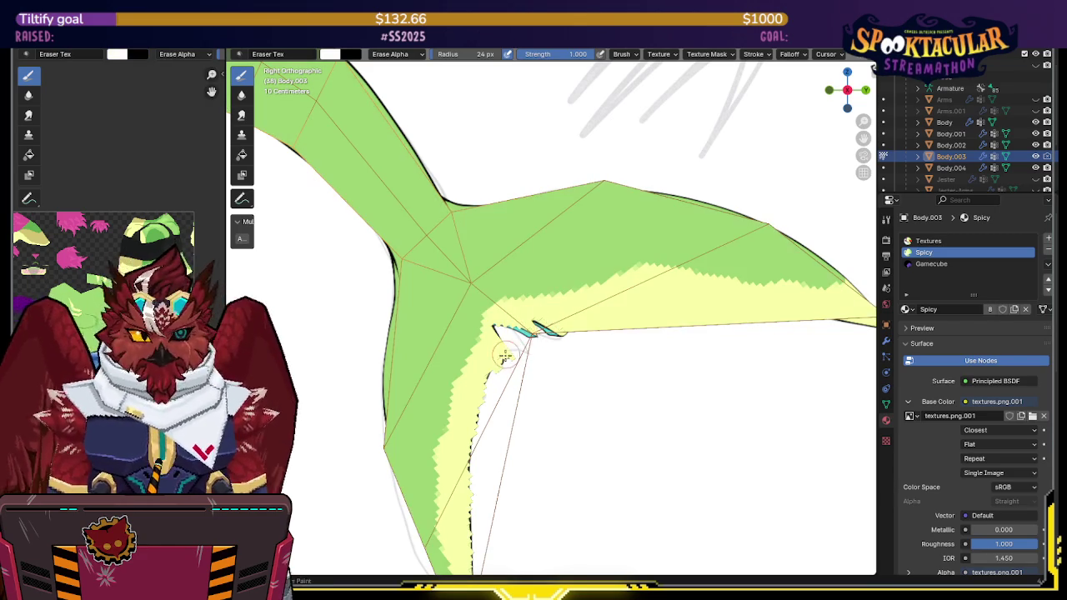
key(ctrl+s)
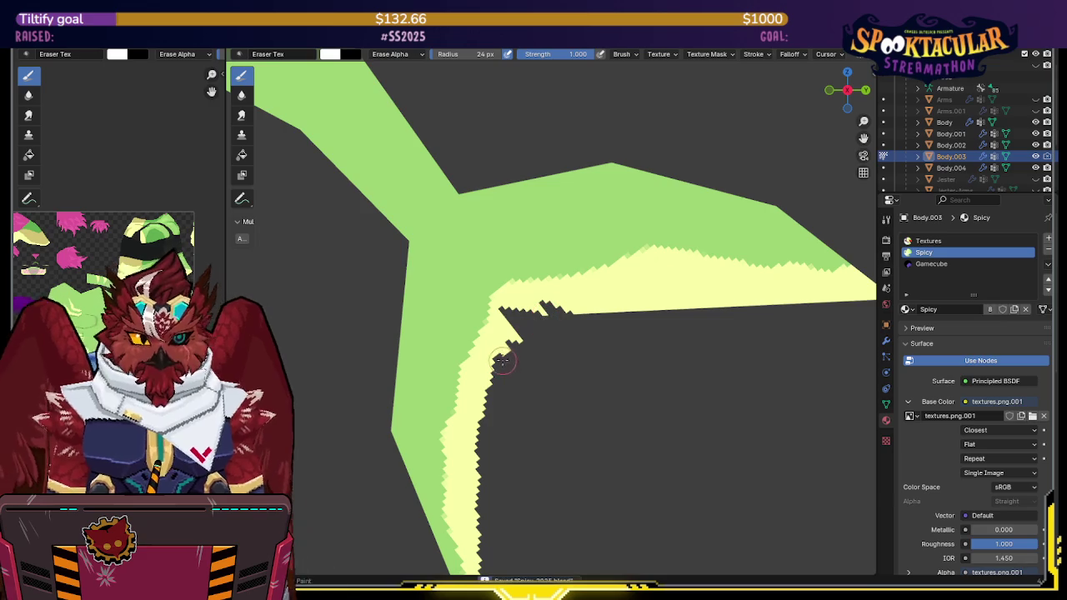
drag(502, 361, 512, 345)
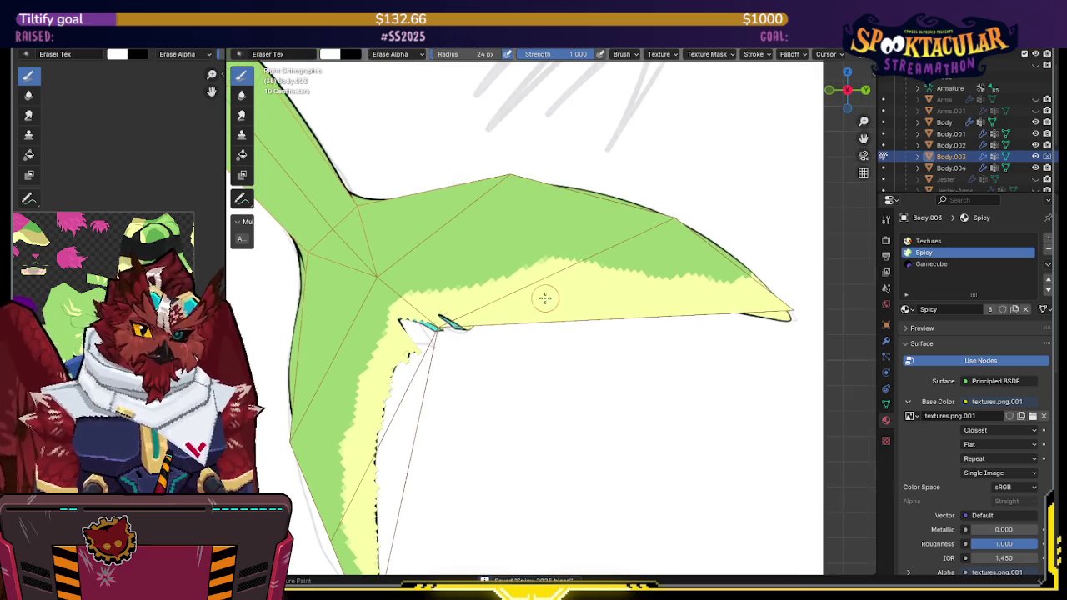
scroll(621, 298, up, 2)
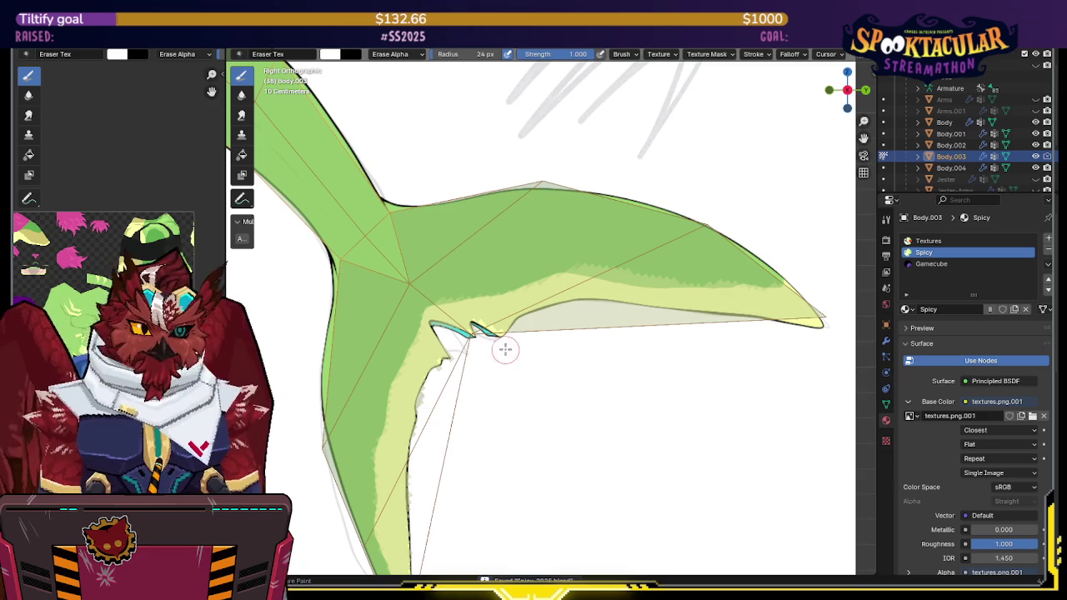
drag(514, 334, 572, 309)
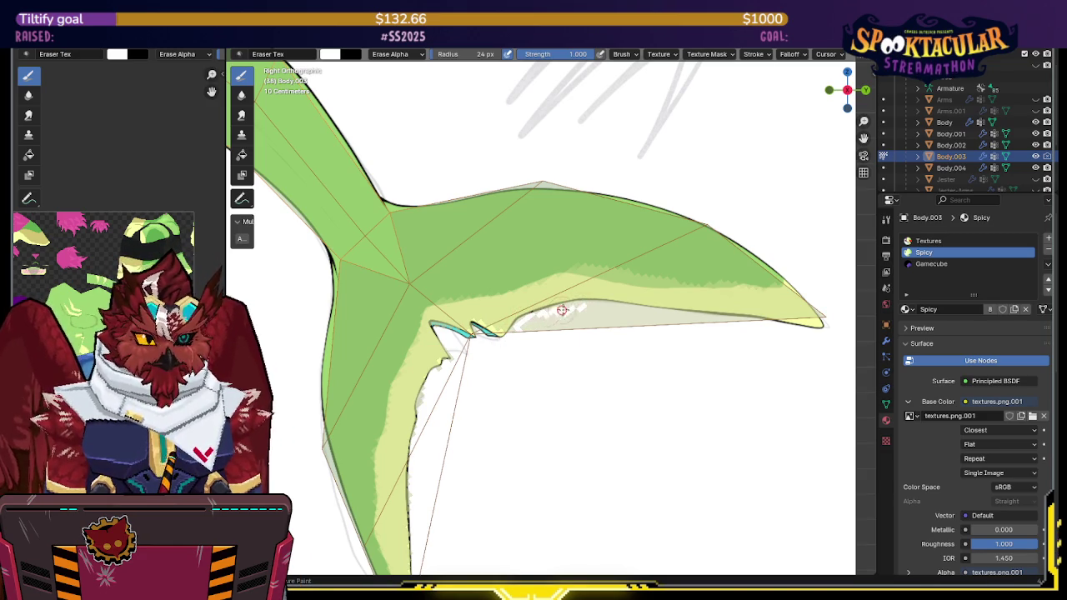
drag(585, 306, 707, 316)
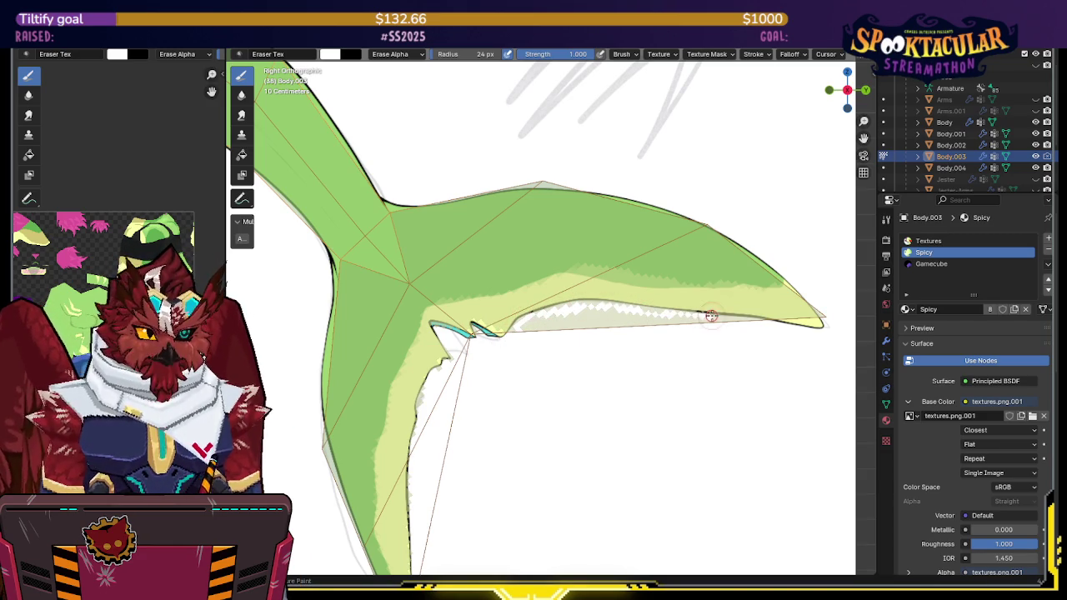
Step: Undo the trial repaint of the erased fin edge and return to the straight side view
drag(803, 321, 631, 314)
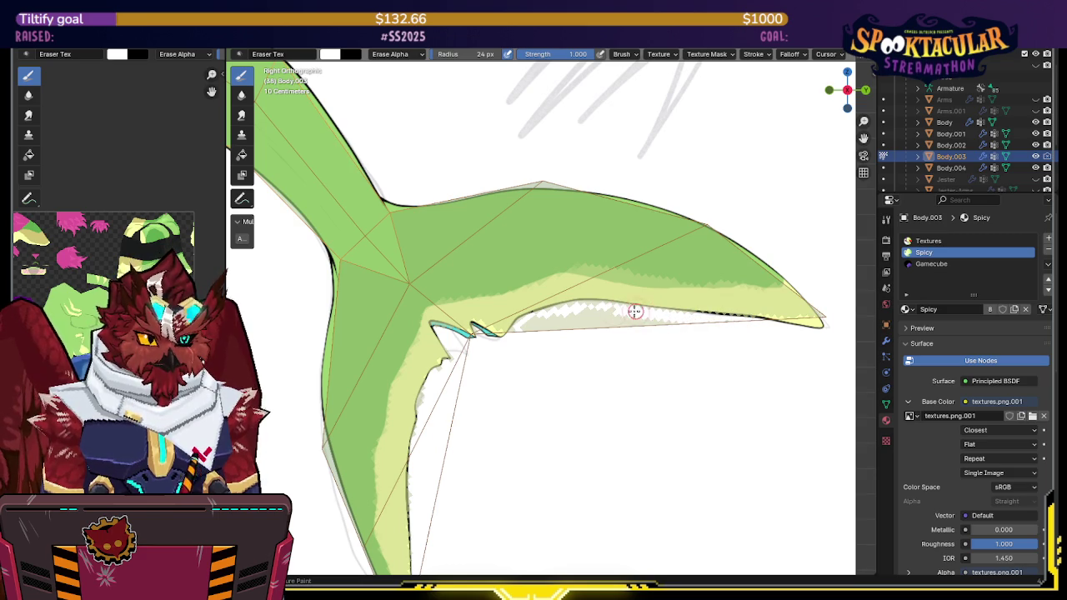
mouse_move(526, 327)
mouse_down()
mouse_move(543, 328)
mouse_move(528, 339)
mouse_move(750, 326)
mouse_up()
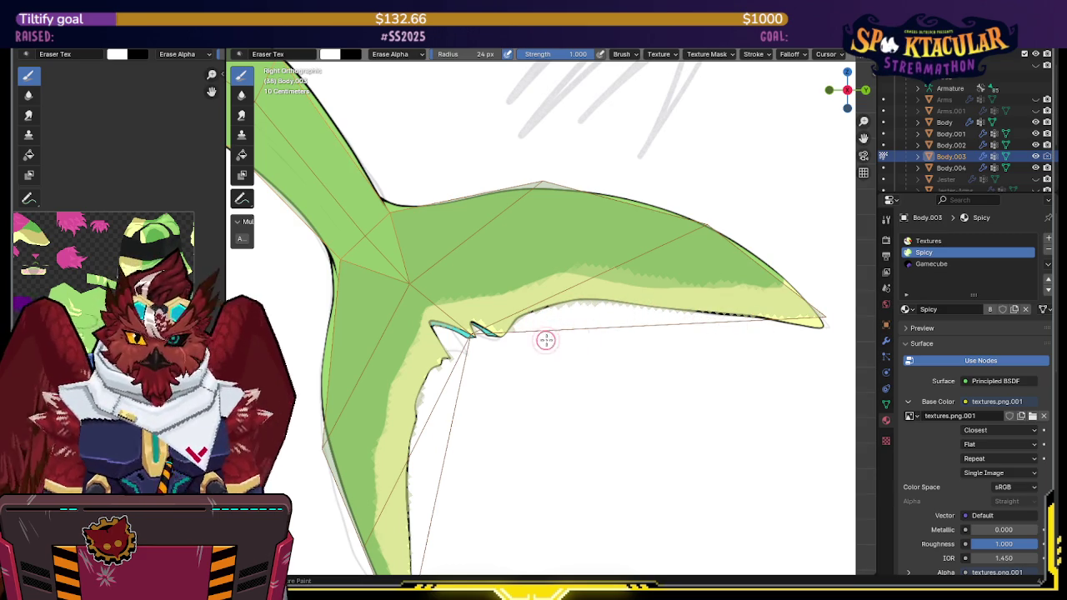
shift+middle_drag(612, 322, 634, 314)
key(ctrl+z)
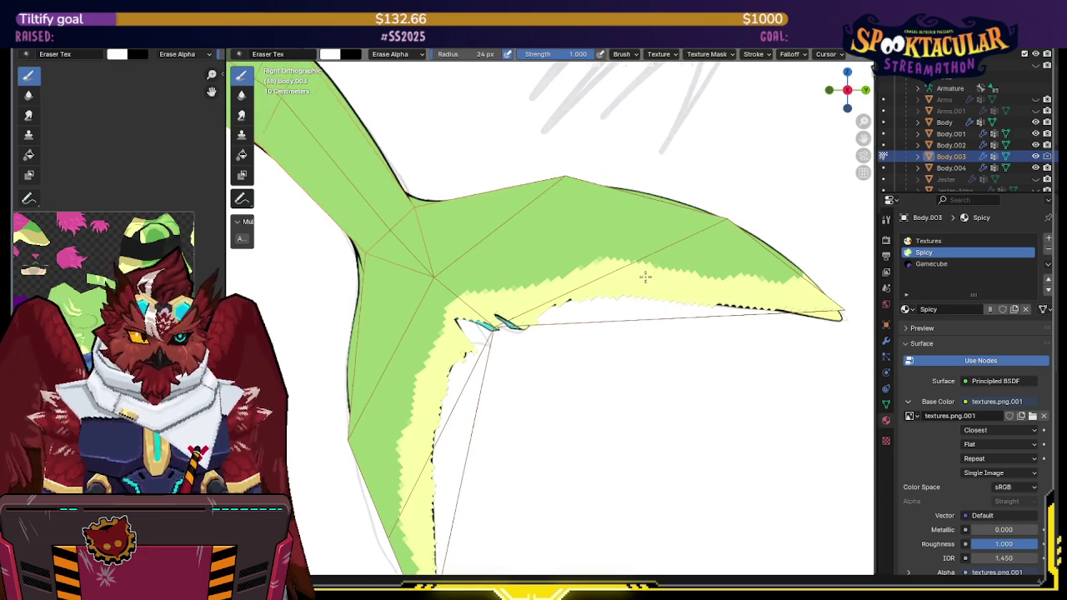
scroll(646, 274, down, 3)
middle_drag(645, 273, 846, 107)
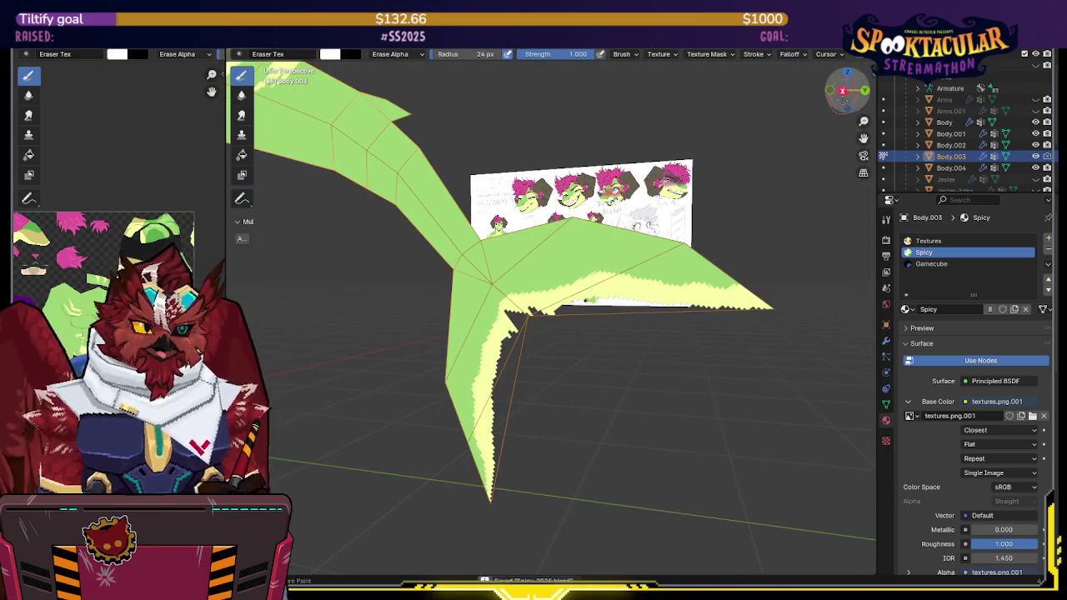
click(842, 90)
scroll(678, 345, down, 4)
scroll(678, 345, up, 2)
scroll(678, 344, up, 3)
scroll(677, 344, down, 3)
click(242, 75)
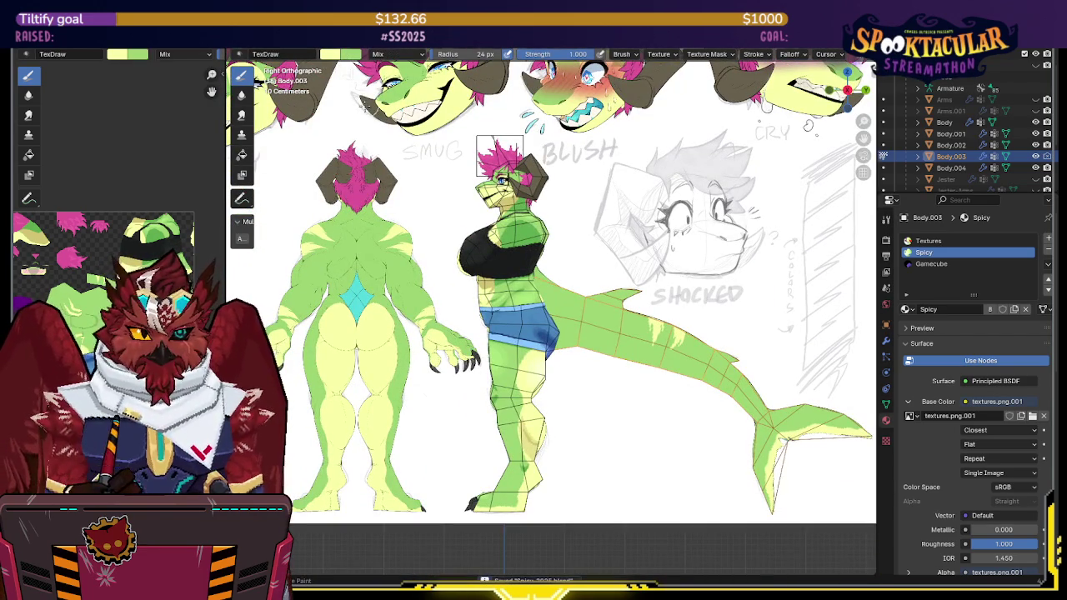
Step: Zoom into the fin tip and paint teal shading along its inner corner
scroll(596, 336, up, 2)
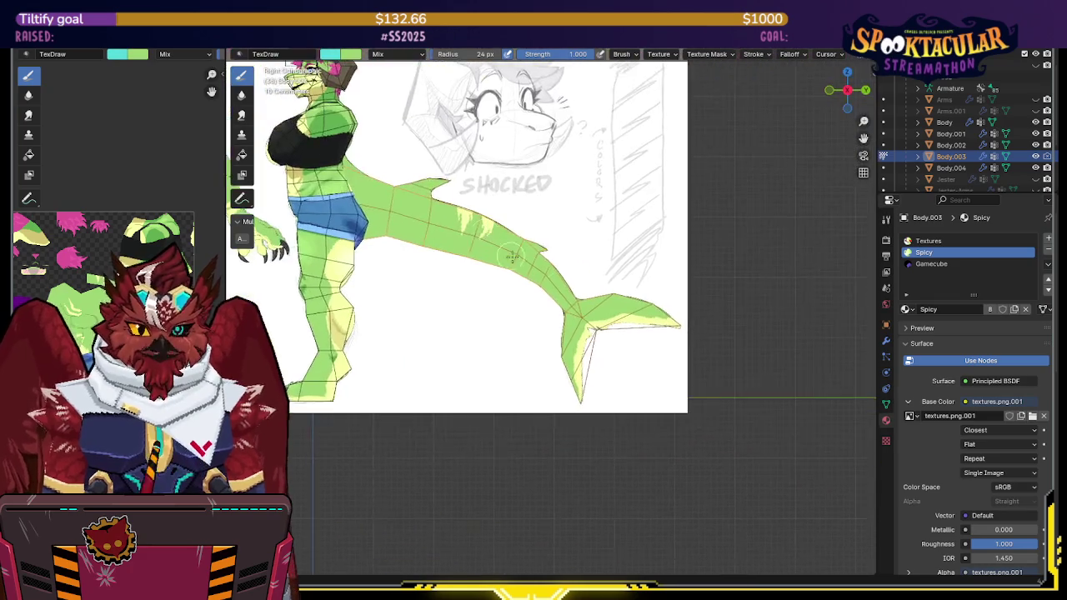
scroll(592, 316, up, 2)
scroll(588, 275, up, 2)
scroll(582, 236, up, 3)
scroll(558, 258, down, 1)
scroll(501, 292, up, 1)
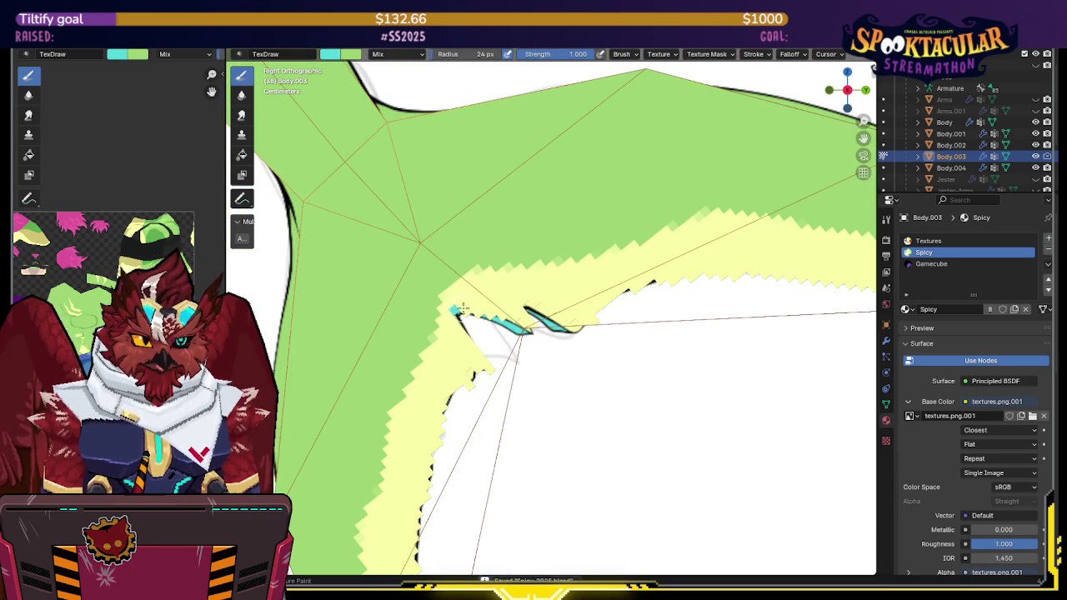
drag(463, 307, 476, 311)
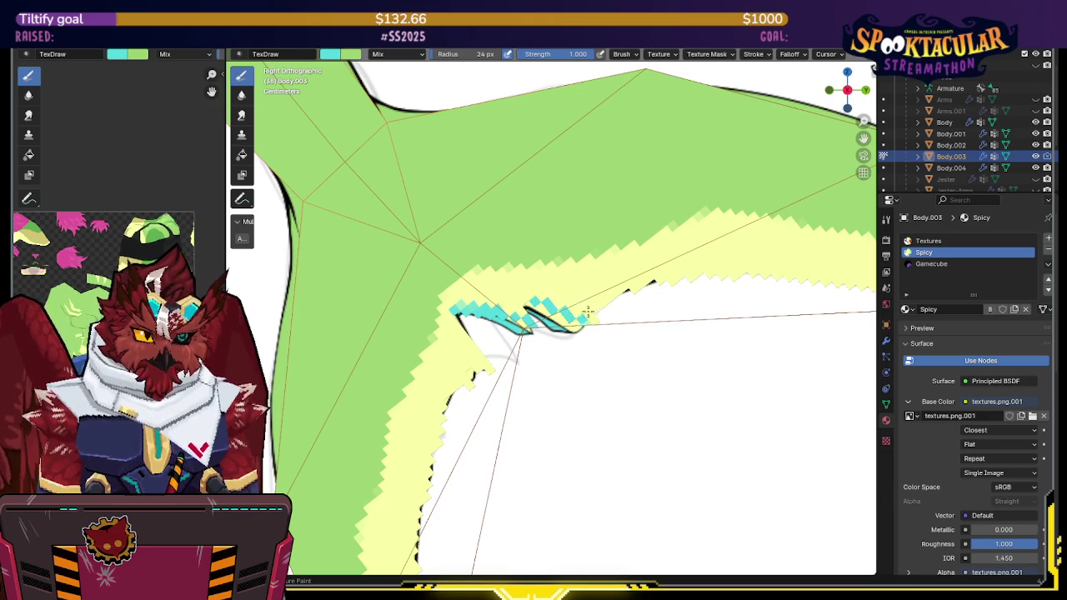
Step: Hide the wireframe and reference overlays to check the shading, and save the blend file
scroll(588, 312, down, 3)
scroll(588, 313, up, 3)
key(shift+alt+z)
scroll(593, 292, down, 3)
scroll(597, 269, up, 3)
key(ctrl+s)
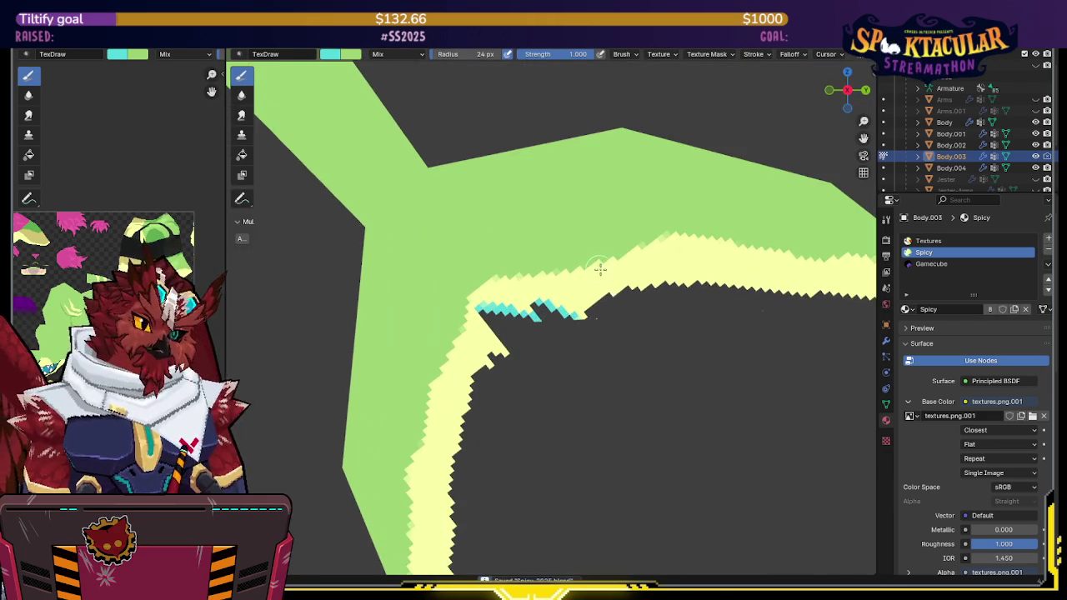
key(e)
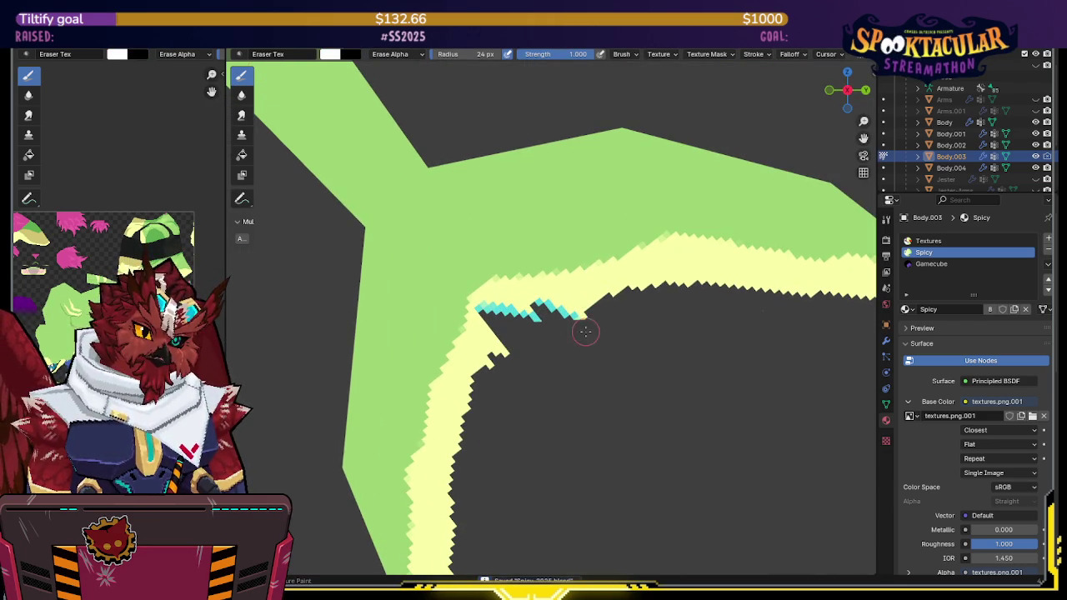
Step: Review the whole V-shaped fin and its yellow lower edge, then restore the overlays
scroll(583, 329, down, 3)
scroll(575, 321, down, 1)
scroll(614, 308, down, 1)
scroll(614, 308, up, 5)
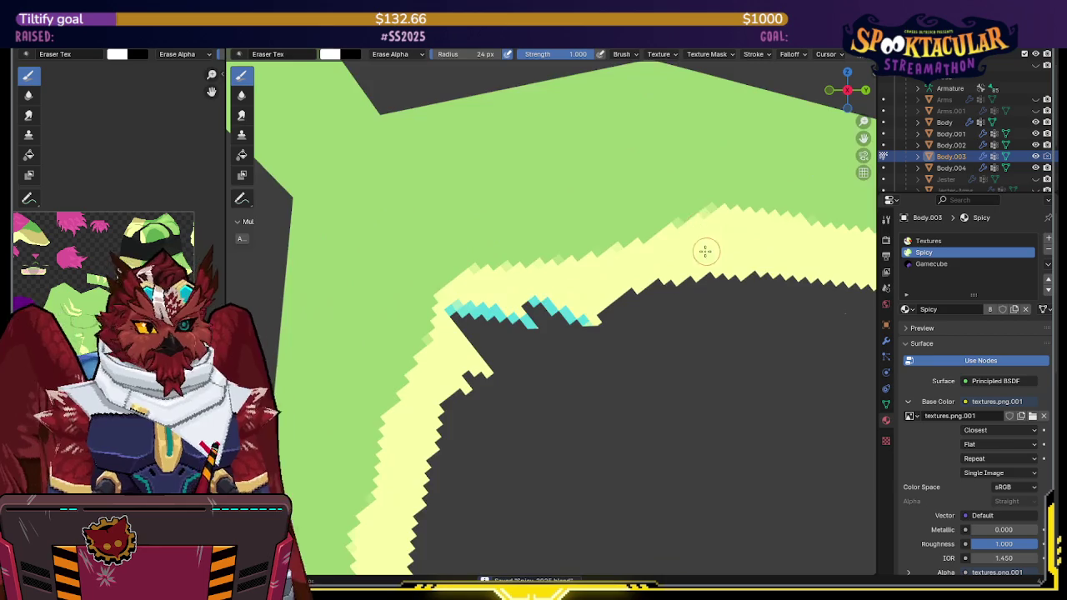
shift+middle_drag(709, 248, 458, 214)
scroll(536, 279, down, 2)
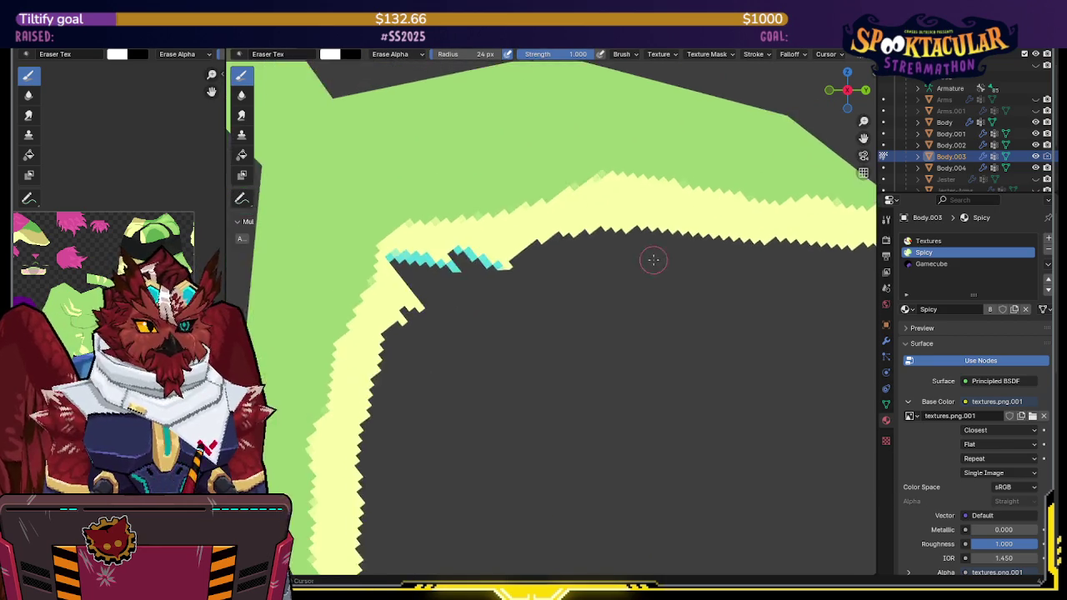
scroll(509, 271, up, 2)
scroll(591, 262, down, 3)
shift+middle_drag(500, 291, 639, 267)
scroll(581, 331, down, 2)
key(shift+alt+z)
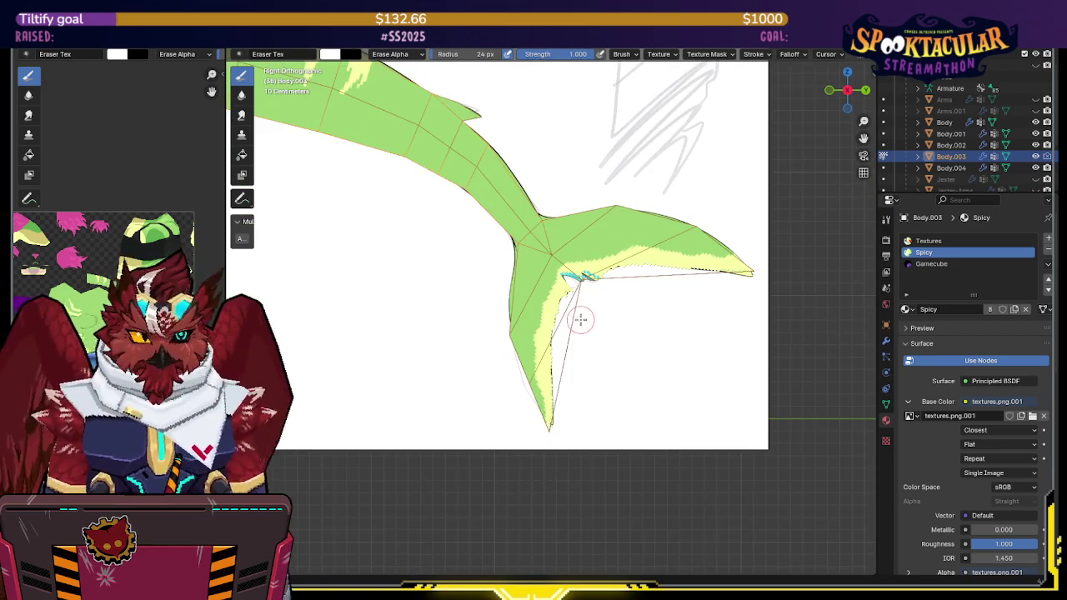
scroll(579, 309, up, 3)
scroll(711, 290, down, 1)
Step: Switch the paint colour to light green, look over the body and tail, and save
key(e)
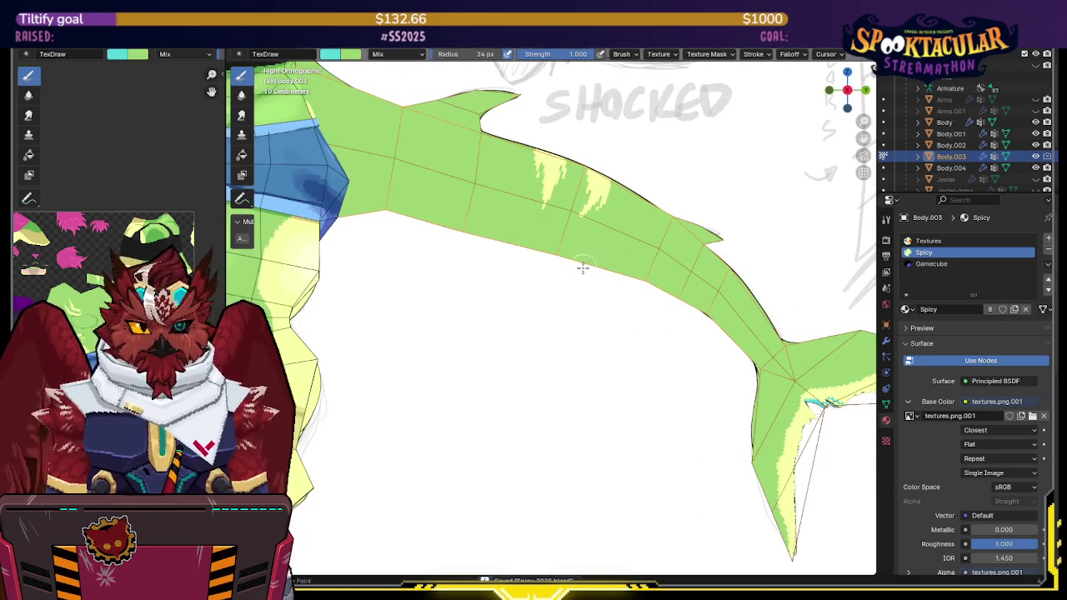
key(s)
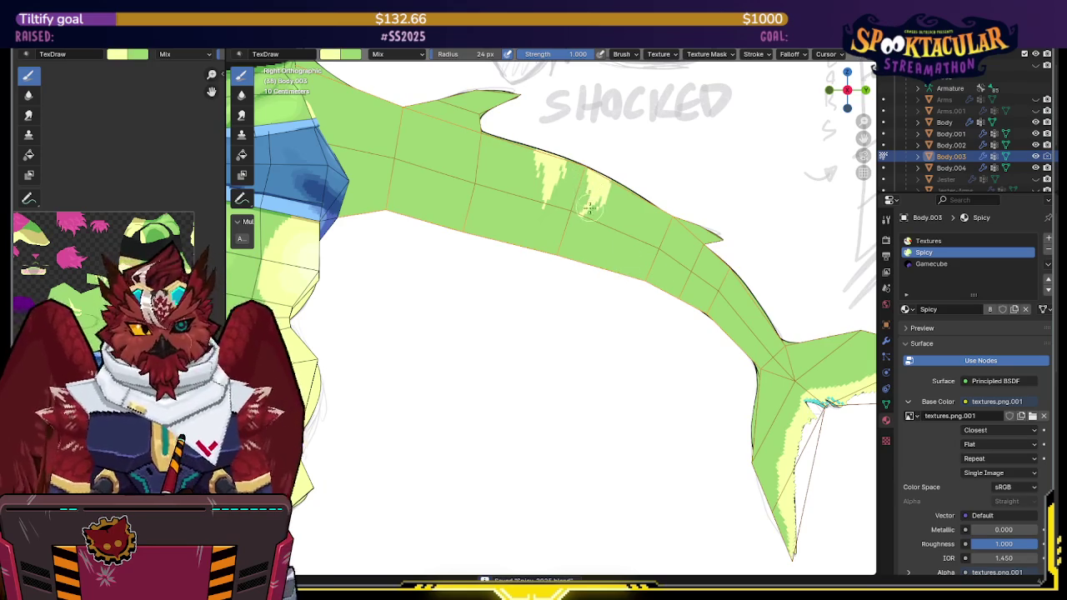
key(alt+z)
shift+middle_drag(524, 246, 425, 215)
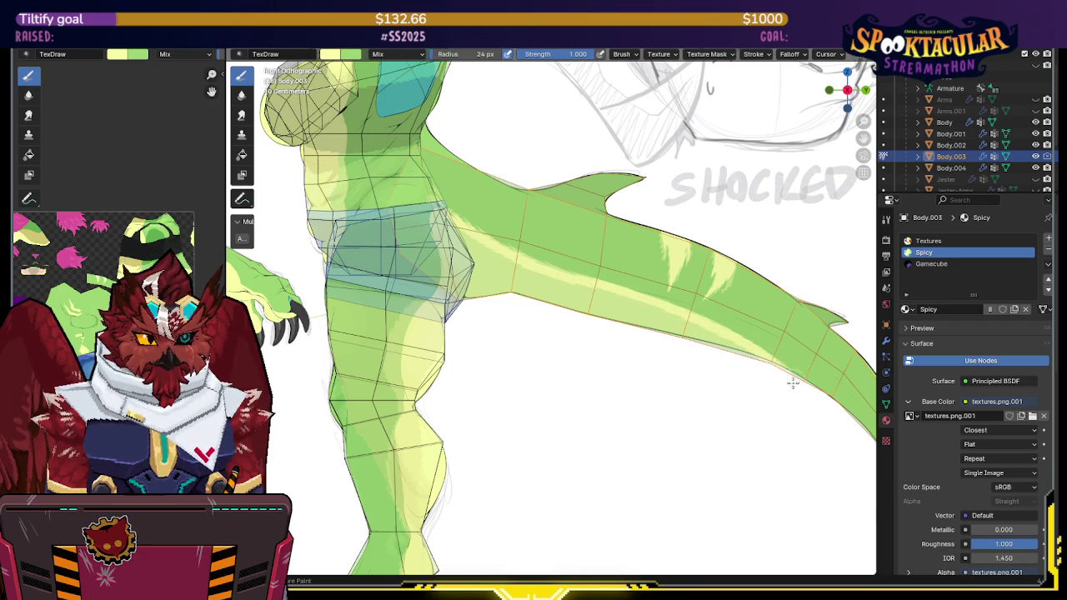
key(alt+z)
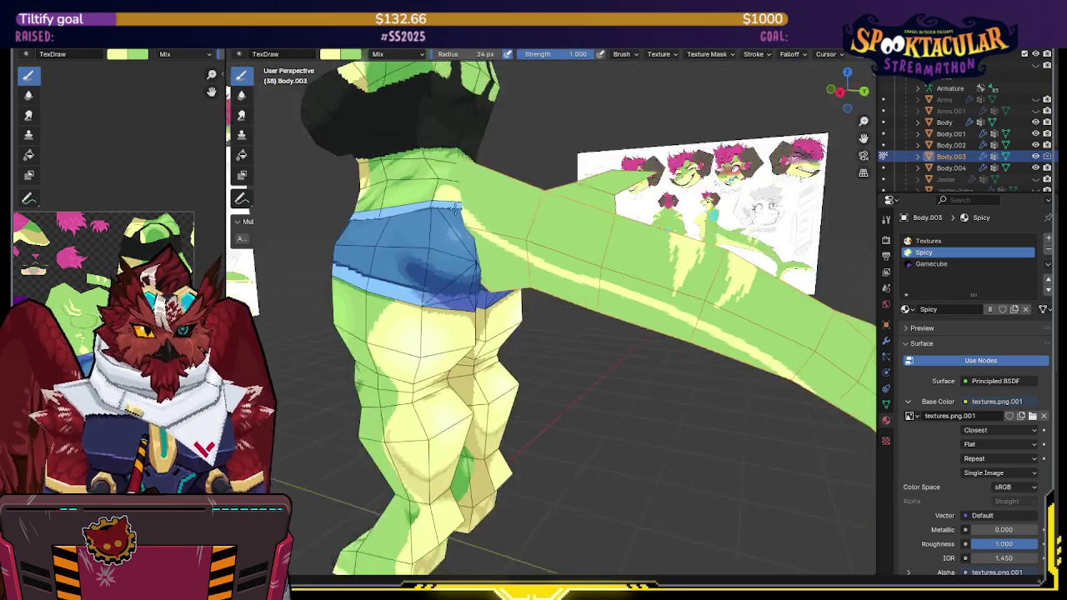
middle_drag(467, 203, 449, 193)
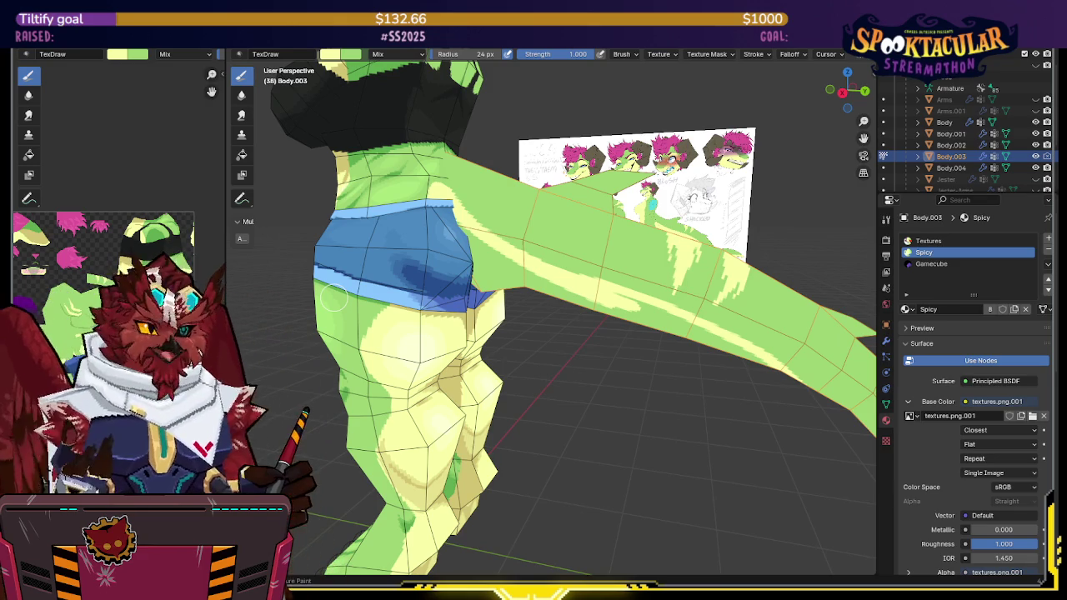
mouse_move(540, 314)
middle_down()
mouse_move(571, 293)
mouse_move(585, 189)
mouse_move(522, 219)
middle_up()
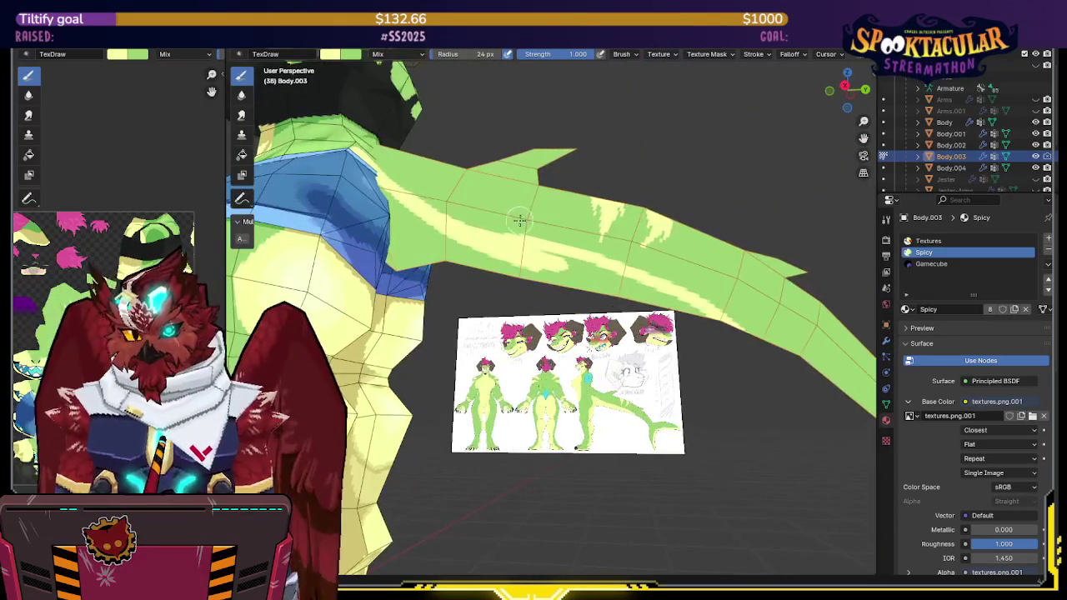
key(ctrl+s)
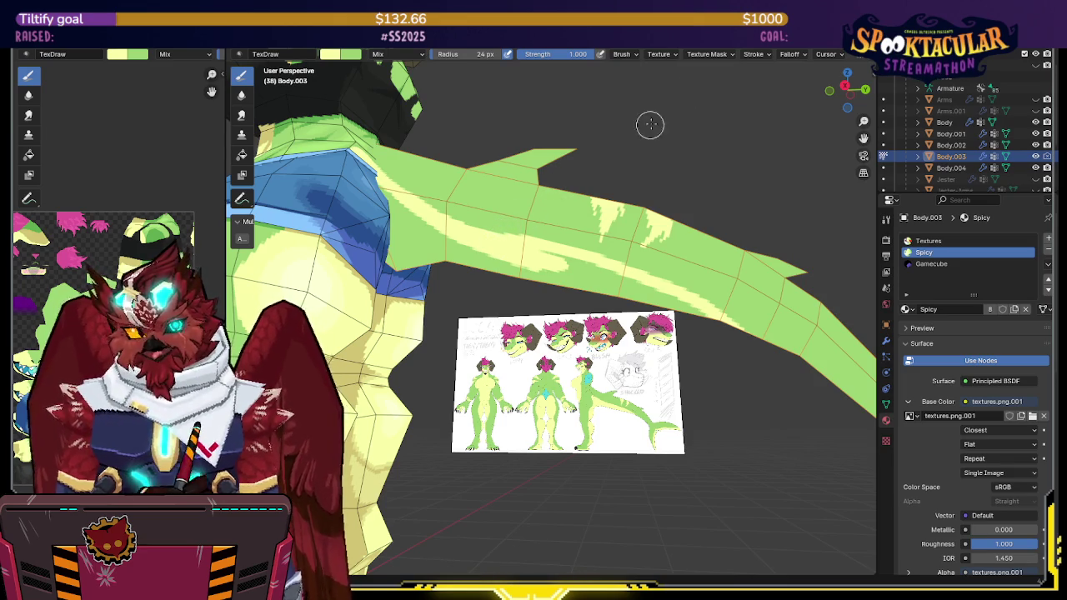
Step: Return to the side view and save both the blend file and the textures.png image
click(845, 85)
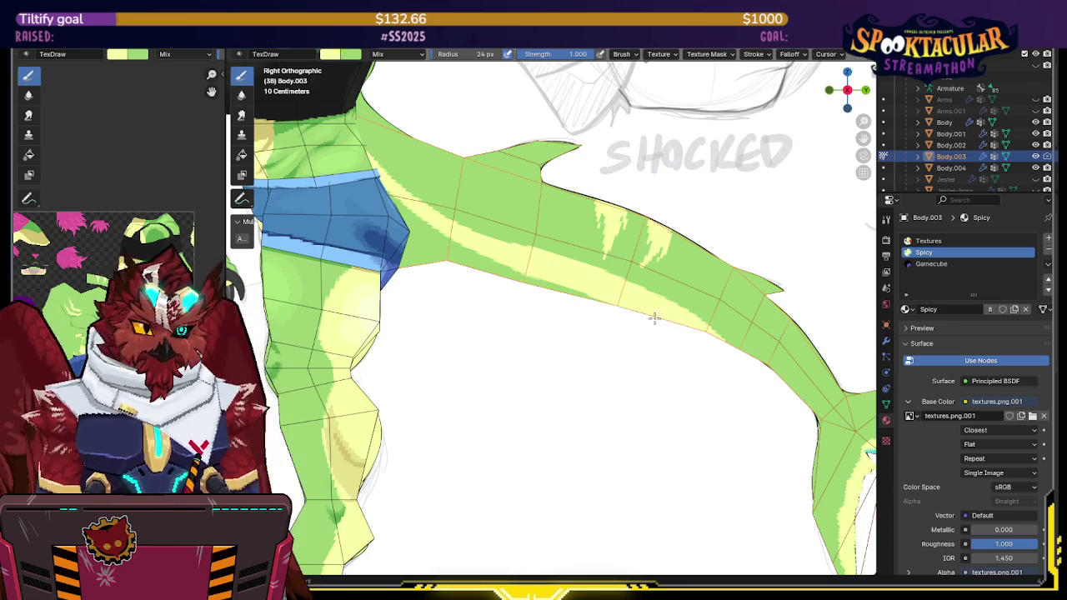
shift+middle_drag(625, 311, 586, 297)
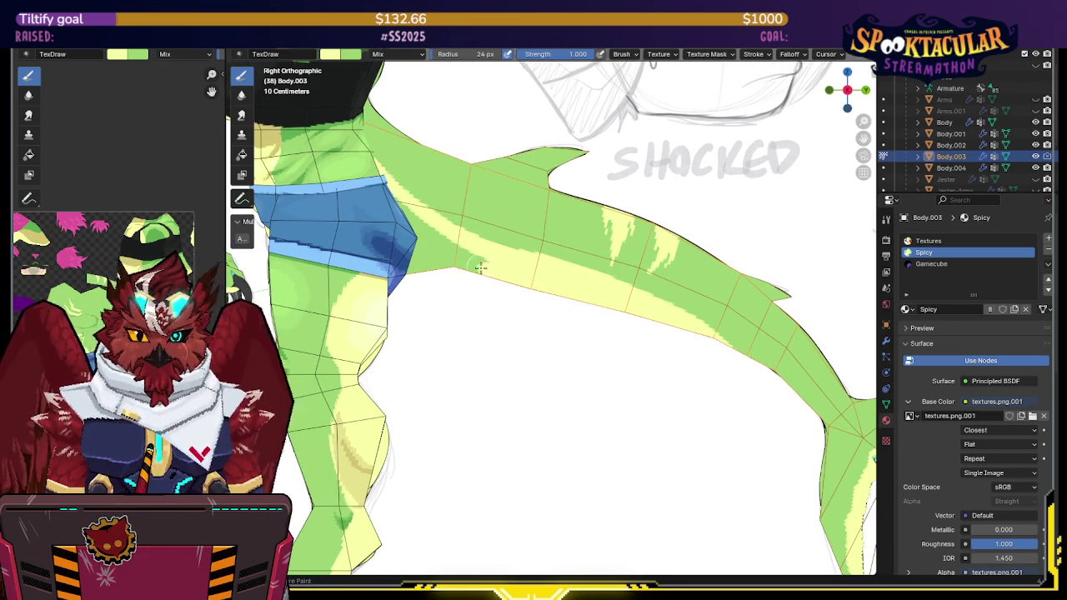
key(ctrl+s)
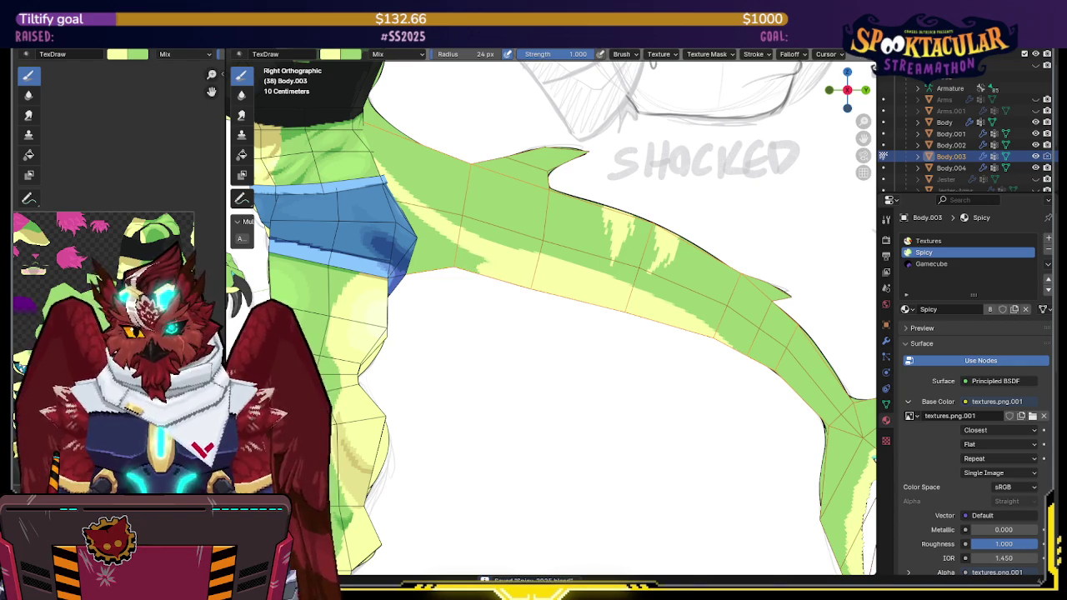
scroll(108, 250, up, 2)
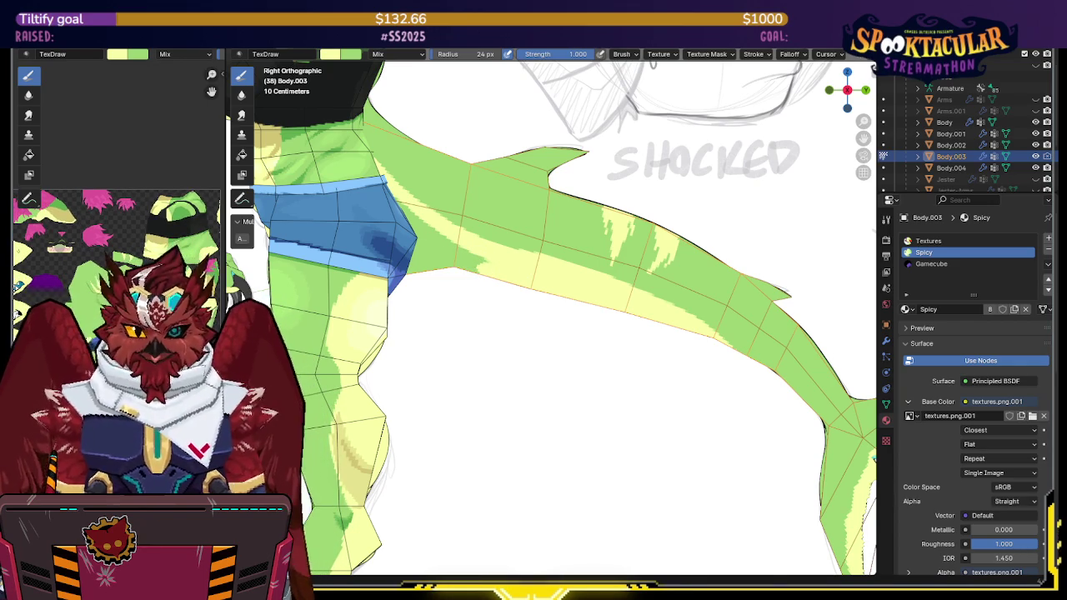
key(alt+s)
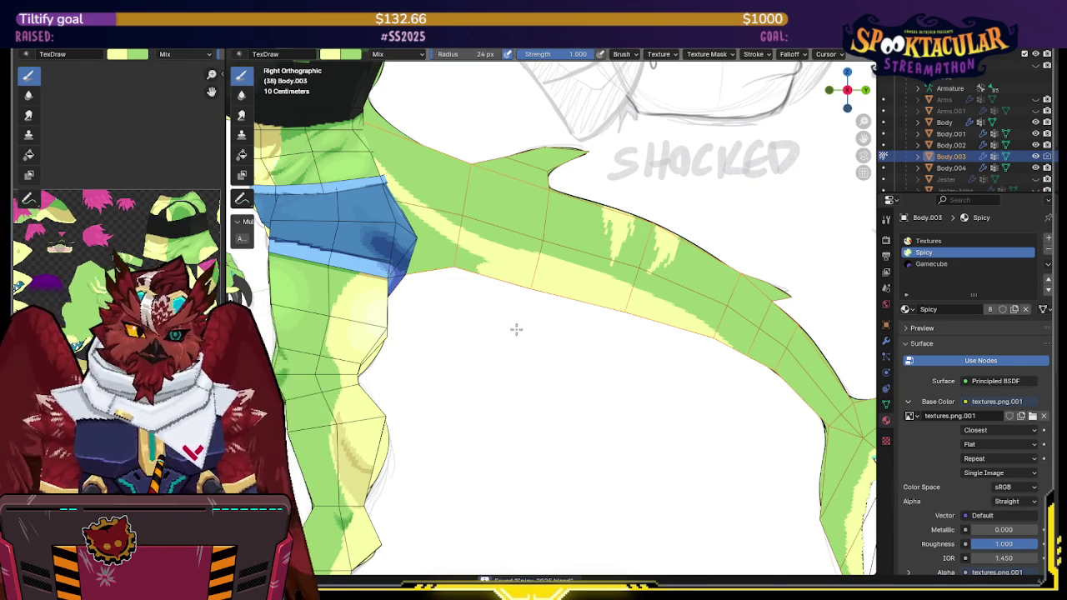
Step: Isolate the tail in local view and paint pale yellow over its base faces
shift+middle_drag(515, 328, 555, 321)
key(KP_Divide)
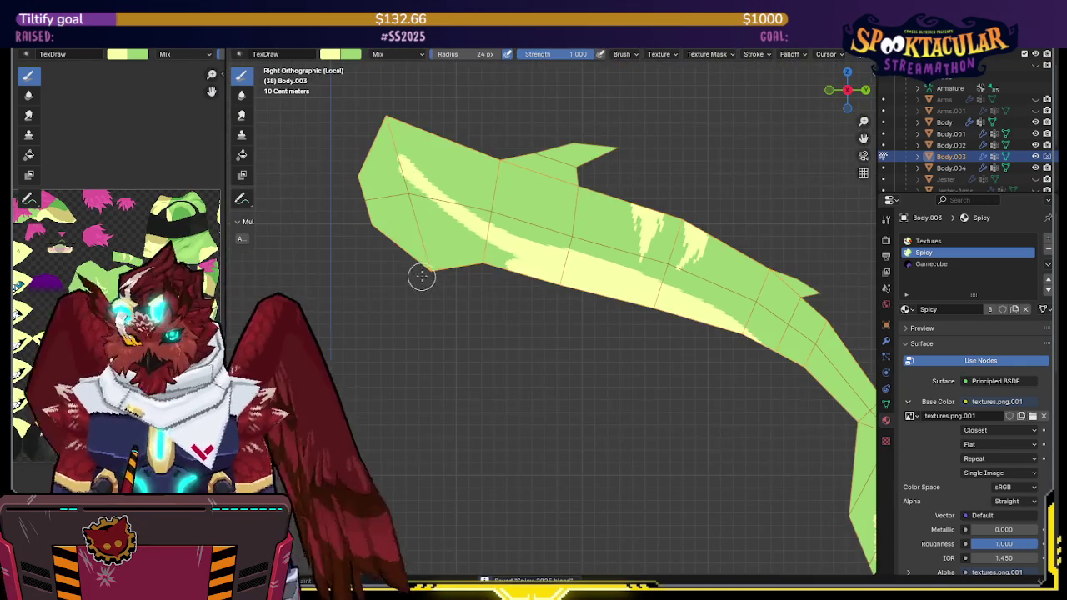
key(KP_Divide)
key(KP_Divide)
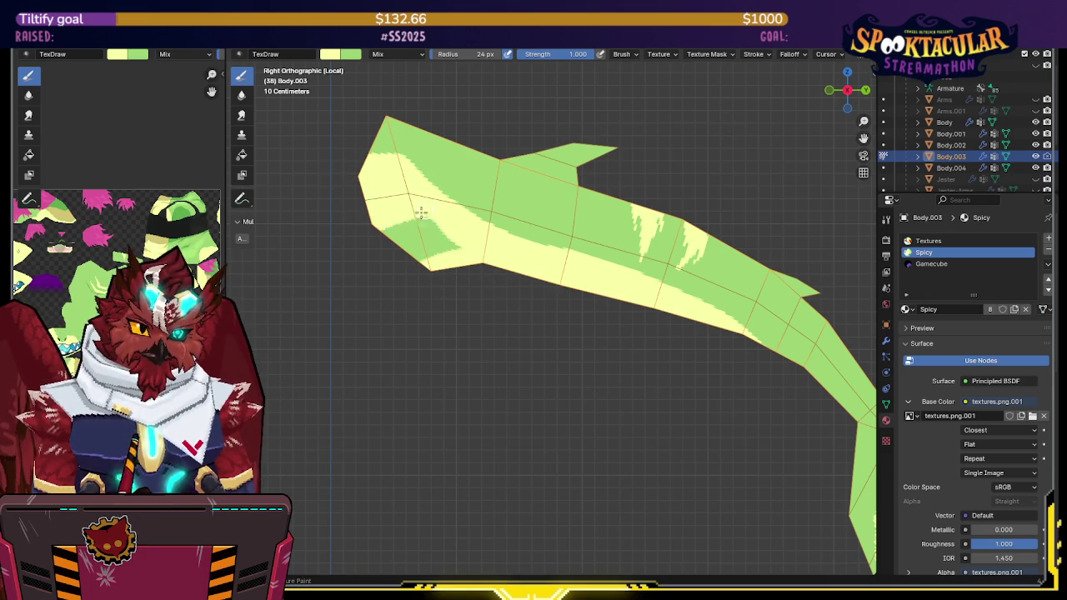
drag(428, 209, 411, 247)
key(KP_Divide)
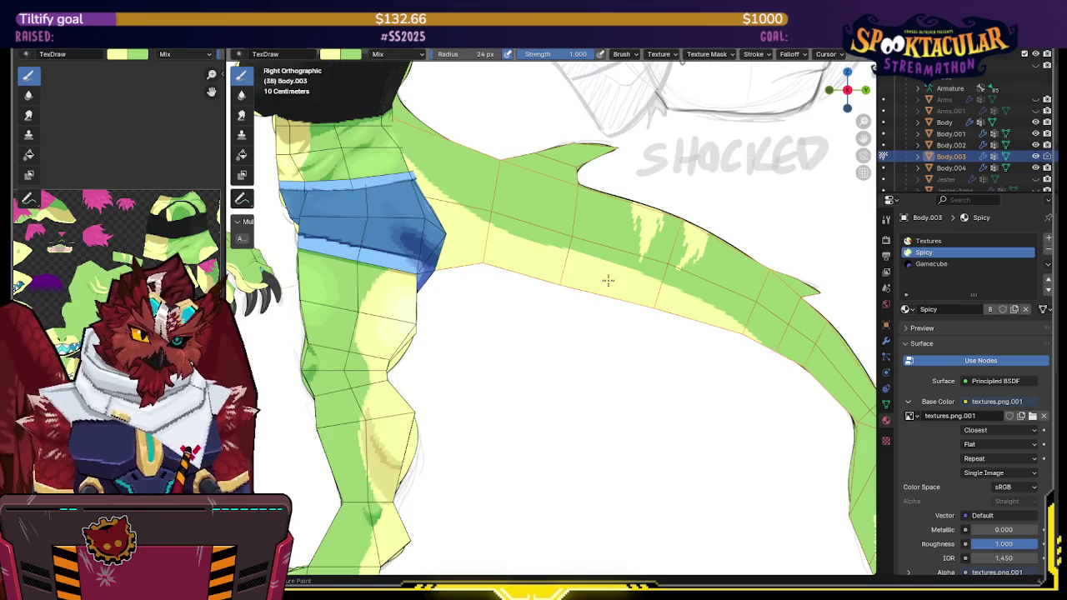
Step: Touch up a small tail patch in green, save the project, and return to side view
drag(494, 217, 483, 232)
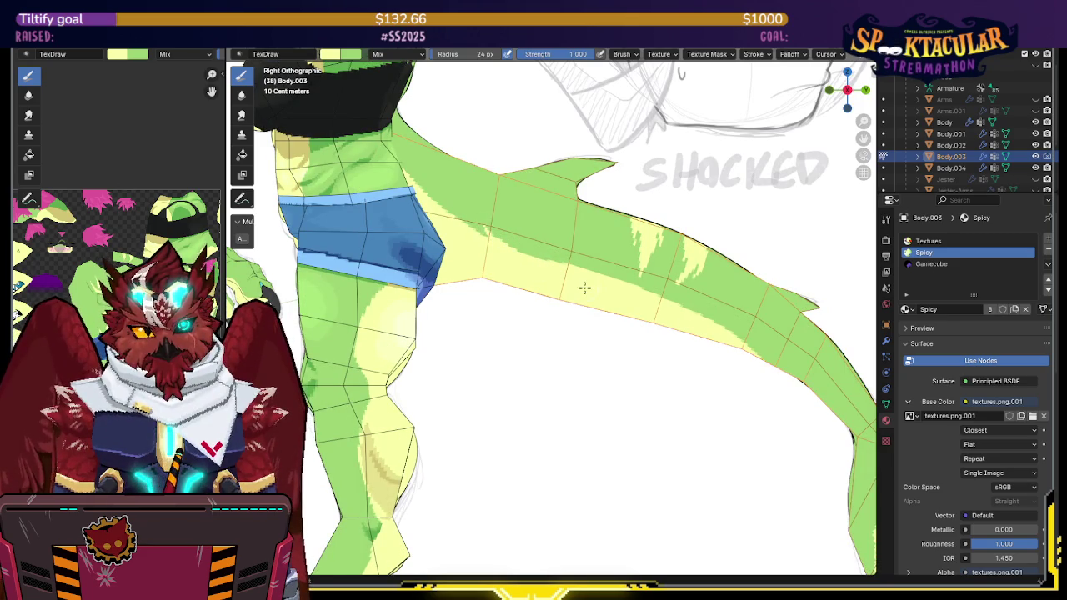
key(alt+z)
key(alt+z)
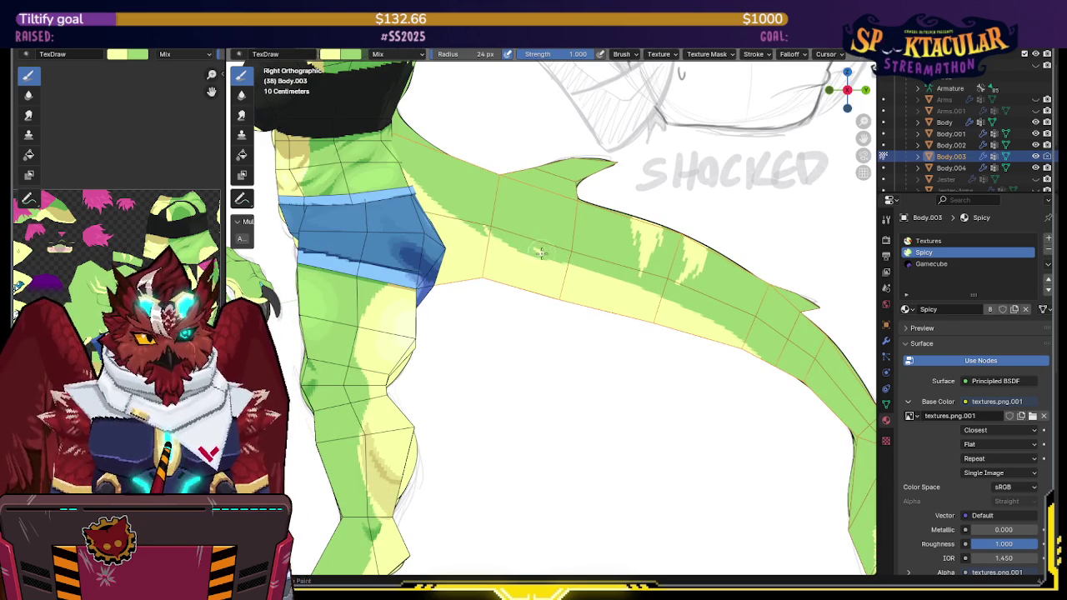
scroll(554, 240, down, 3)
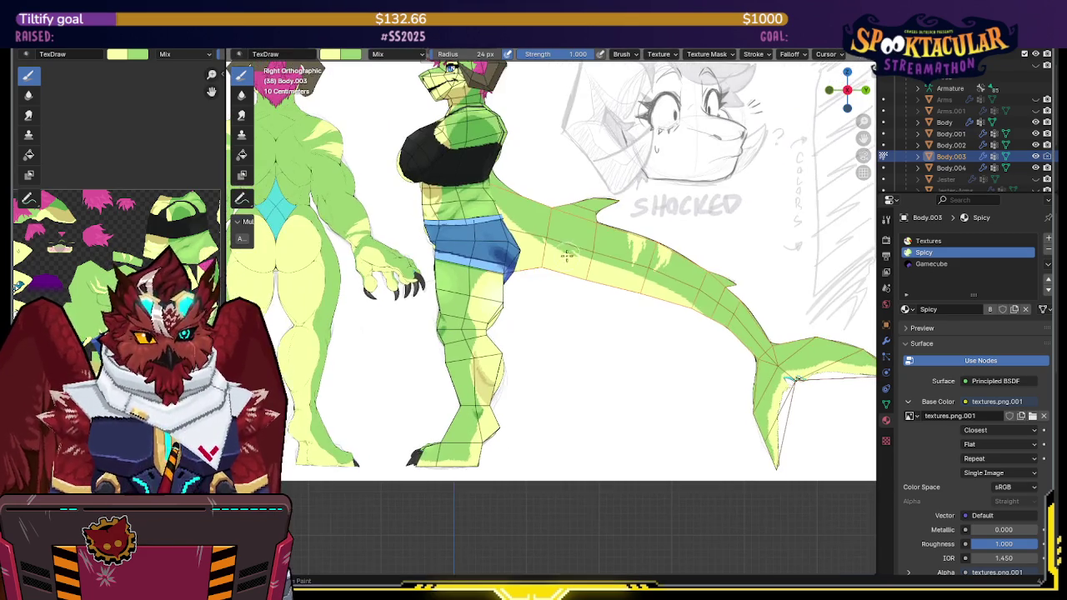
key(ctrl+s)
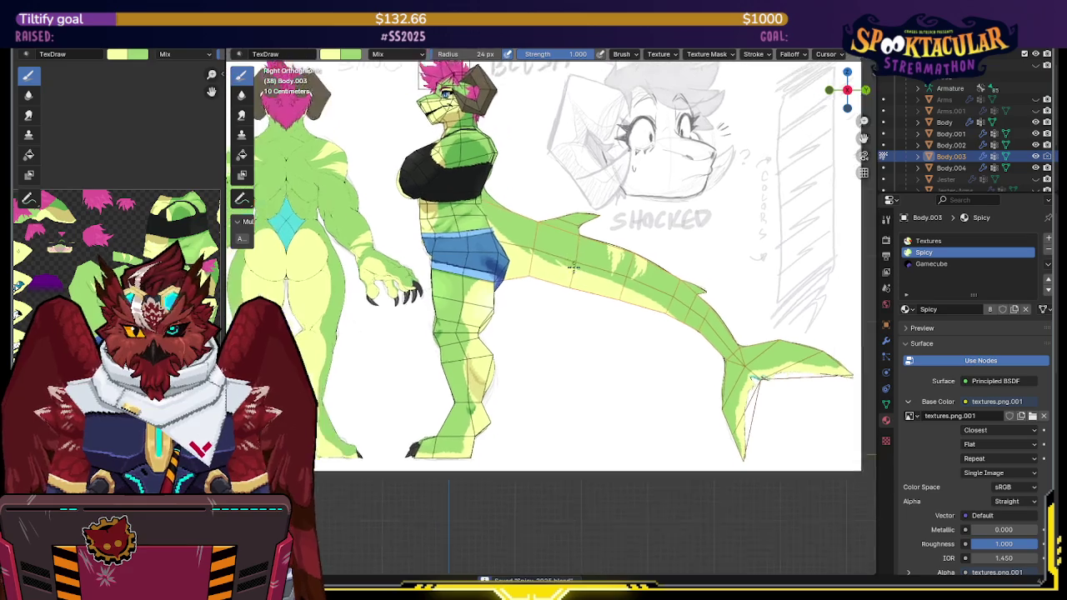
mouse_move(595, 262)
middle_down()
mouse_move(555, 267)
mouse_move(587, 261)
mouse_move(581, 235)
middle_up()
scroll(581, 235, up, 3)
key(KP_3)
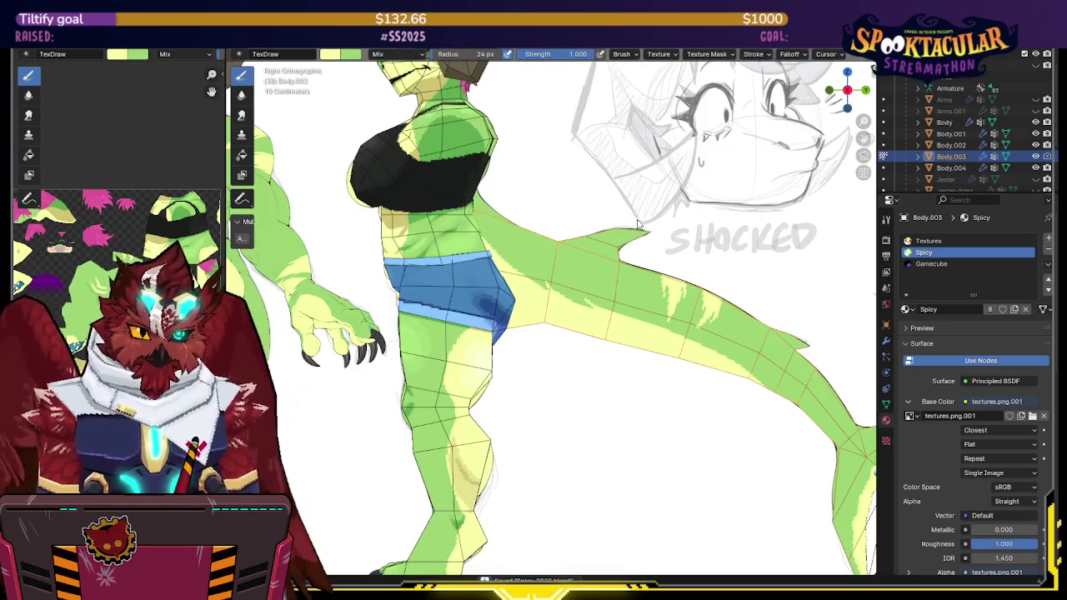
Step: Check the Ucupaint layer setup in the sidebar, then hide the sidebar
key(alt+z)
key(alt+z)
key(n)
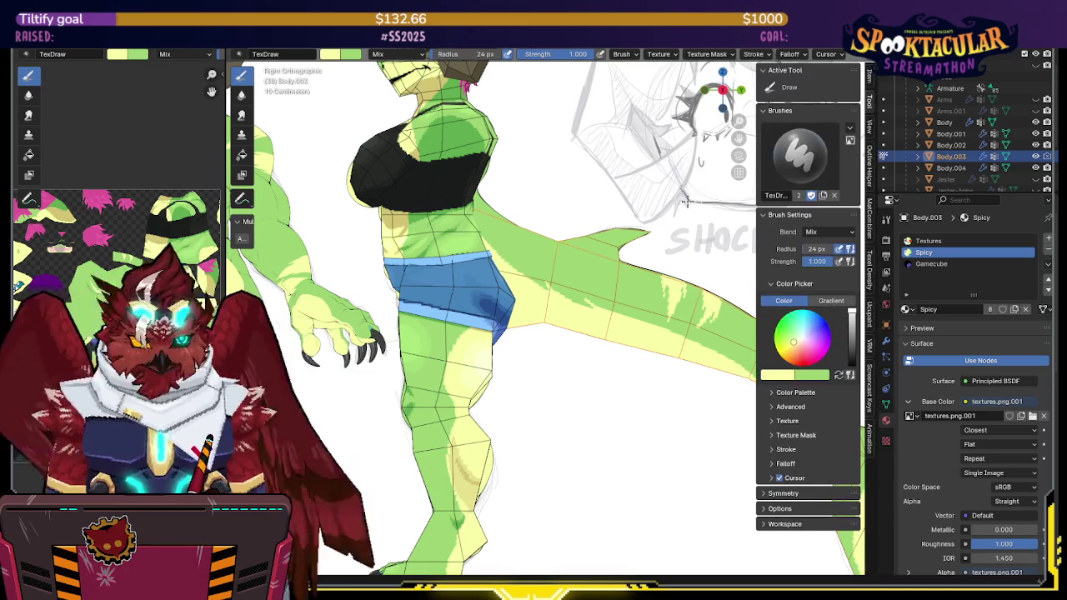
click(871, 317)
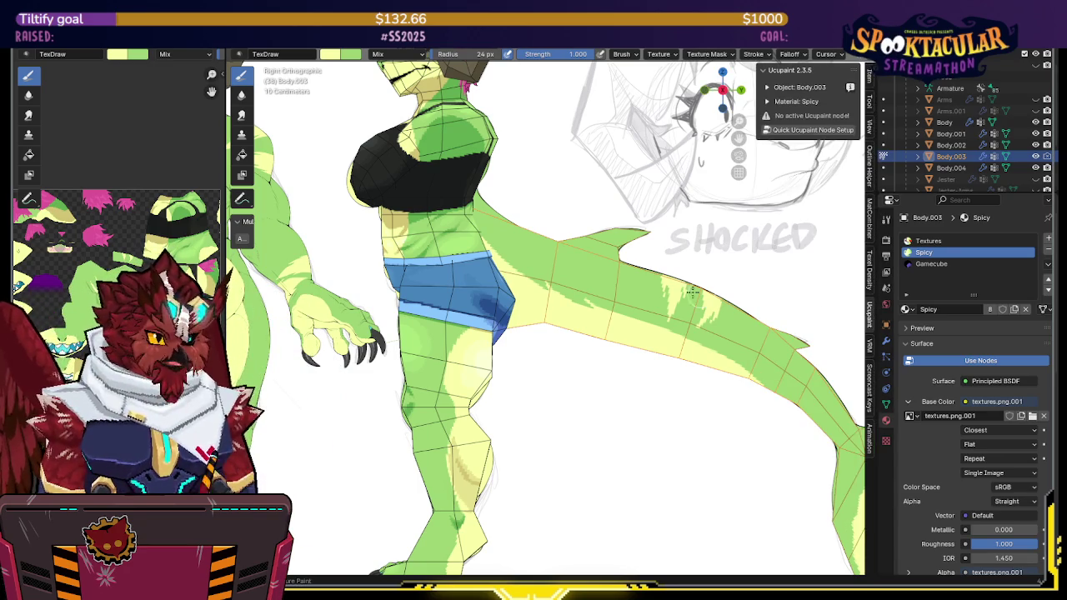
key(n)
Step: Orbit to look along the tail in perspective and enter Edit Mode on the body
mouse_move(576, 271)
shift+middle_down()
mouse_move(562, 226)
mouse_move(592, 271)
mouse_move(487, 286)
mouse_move(470, 319)
shift+middle_up()
scroll(487, 286, up, 3)
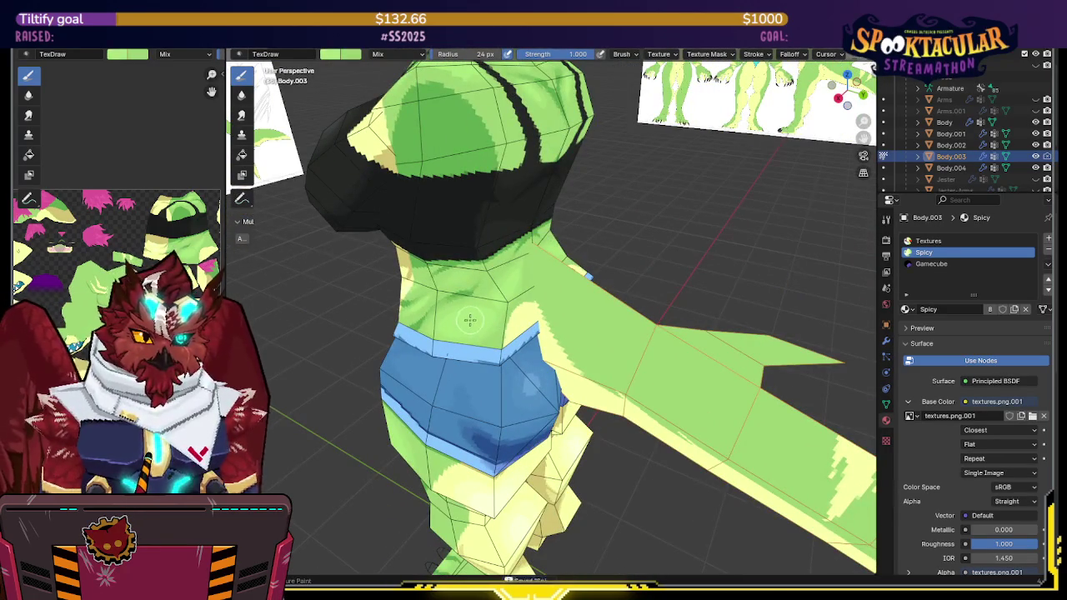
mouse_move(588, 276)
middle_down()
mouse_move(554, 232)
mouse_move(642, 234)
middle_up()
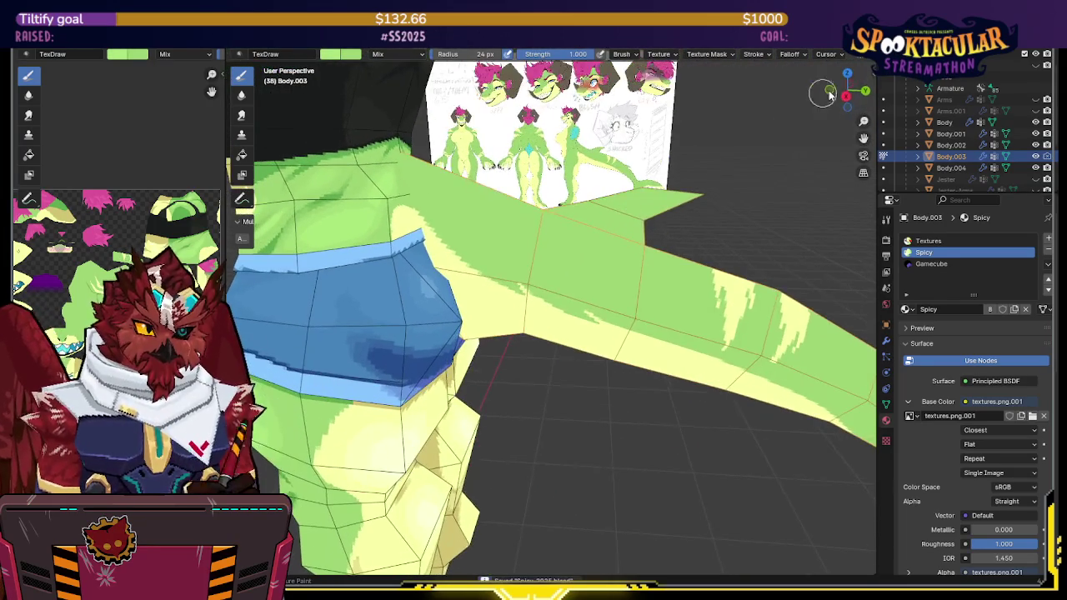
scroll(563, 248, up, 1)
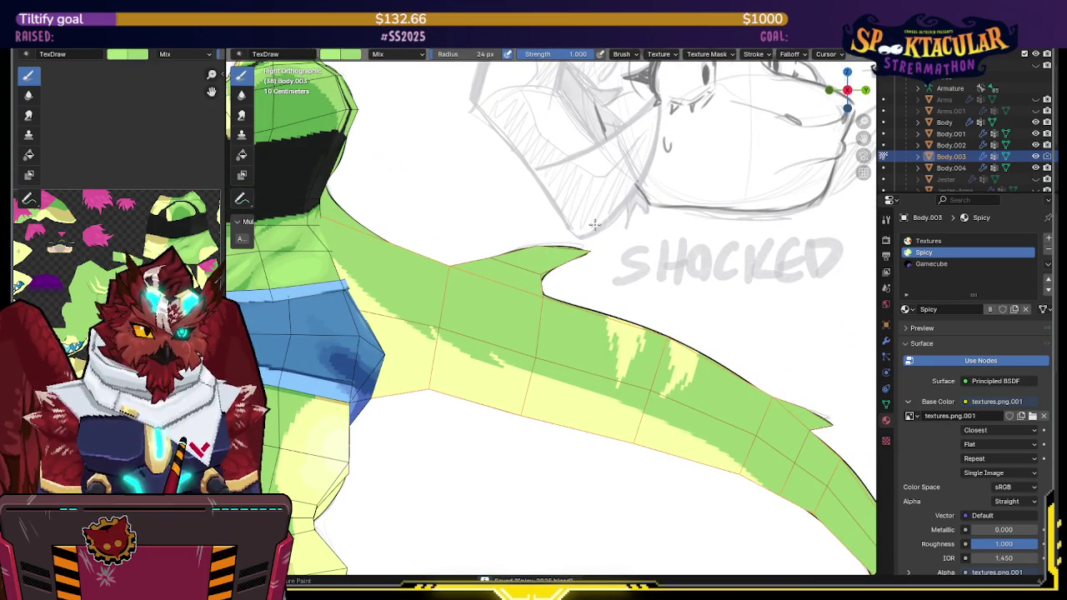
scroll(573, 245, up, 1)
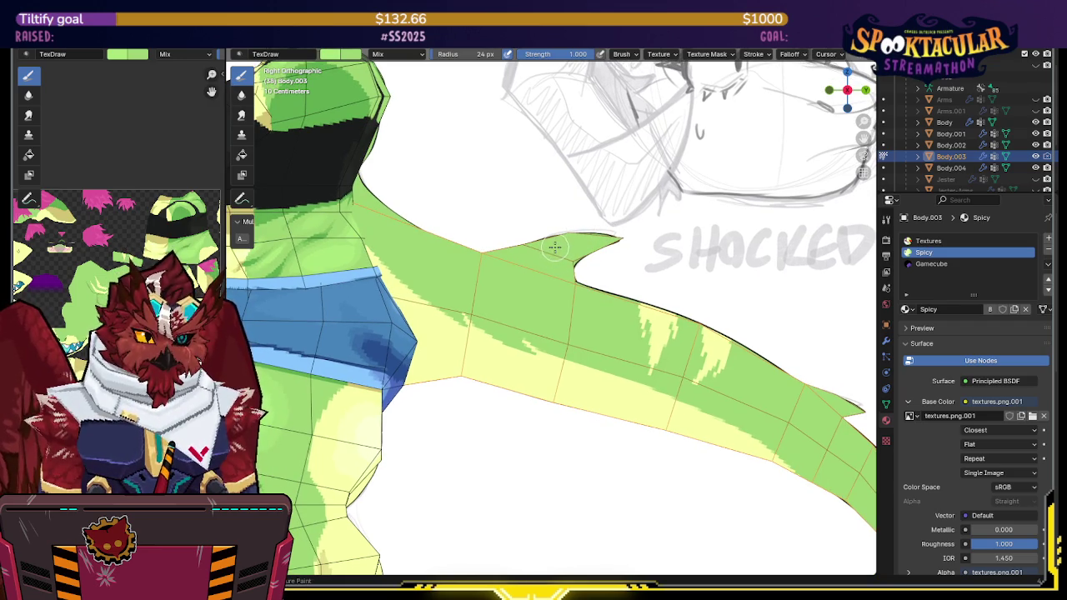
middle_drag(562, 243, 584, 246)
key(Tab)
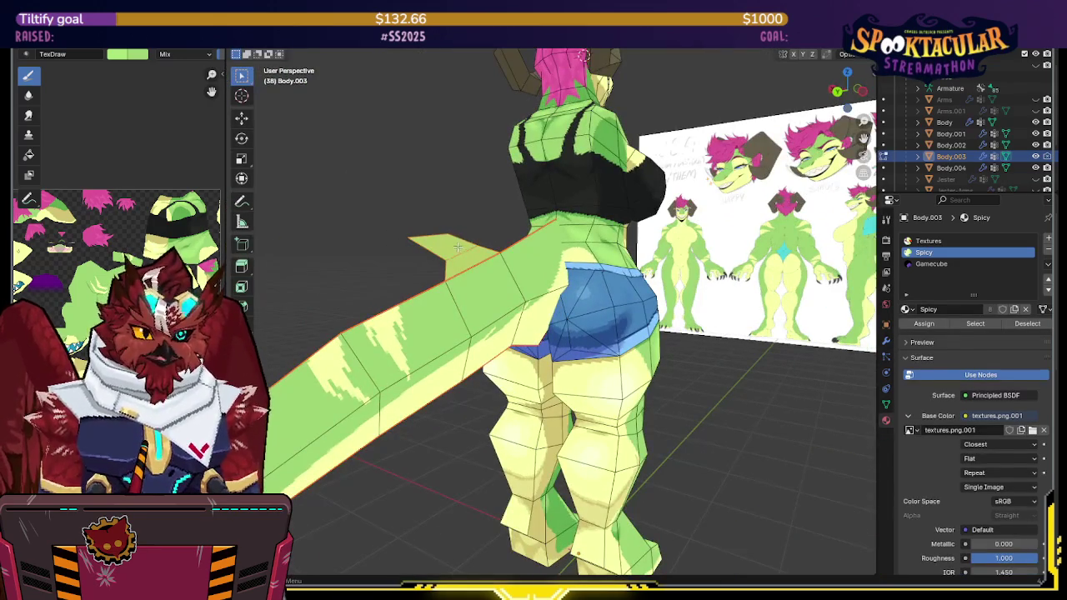
Step: Show Face Orientation, select the spike's red top face, and flip its normals
scroll(634, 248, up, 4)
right_click(634, 247)
click(592, 337)
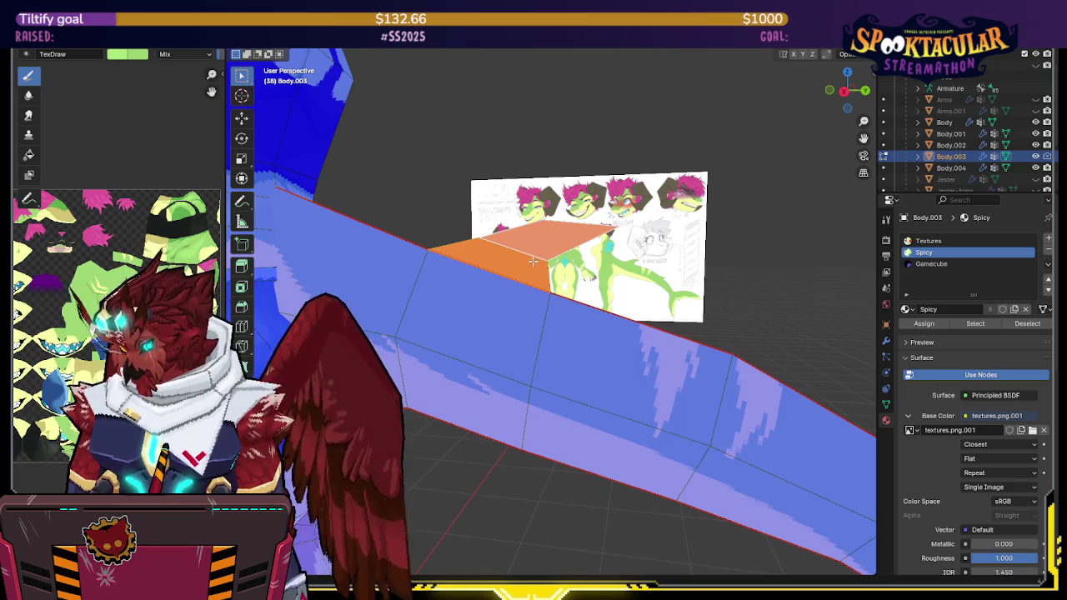
key(alt+n)
click(538, 257)
scroll(538, 257, down, 5)
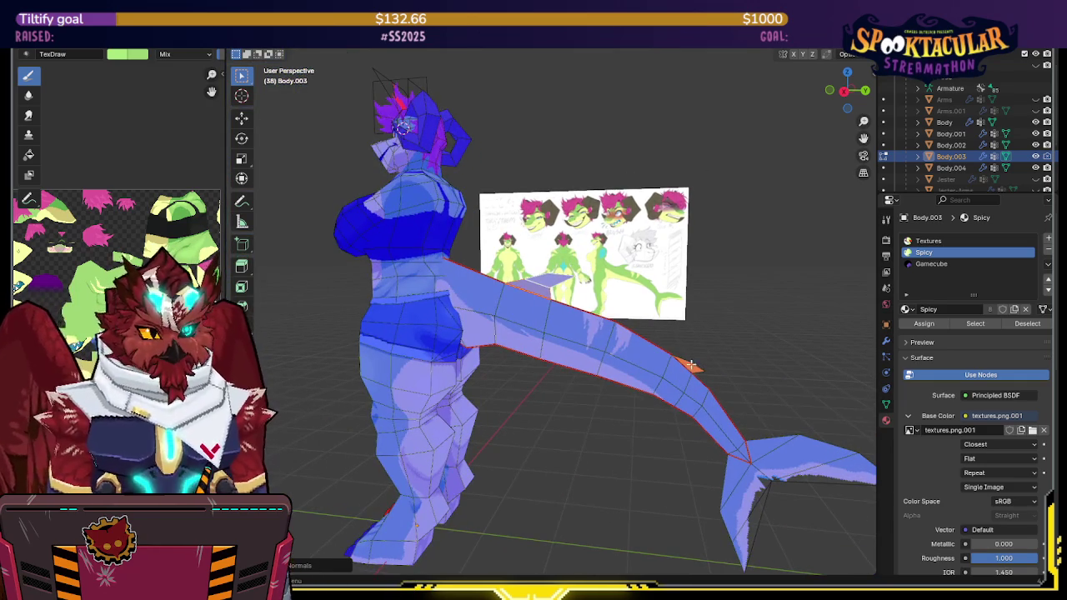
key(n)
key(m)
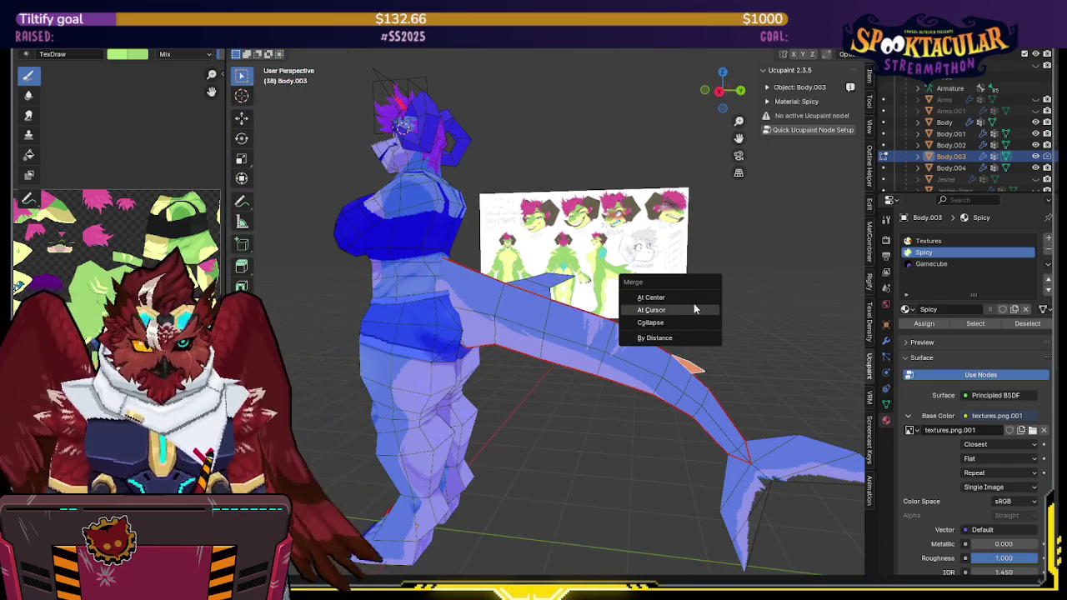
key(Escape)
key(n)
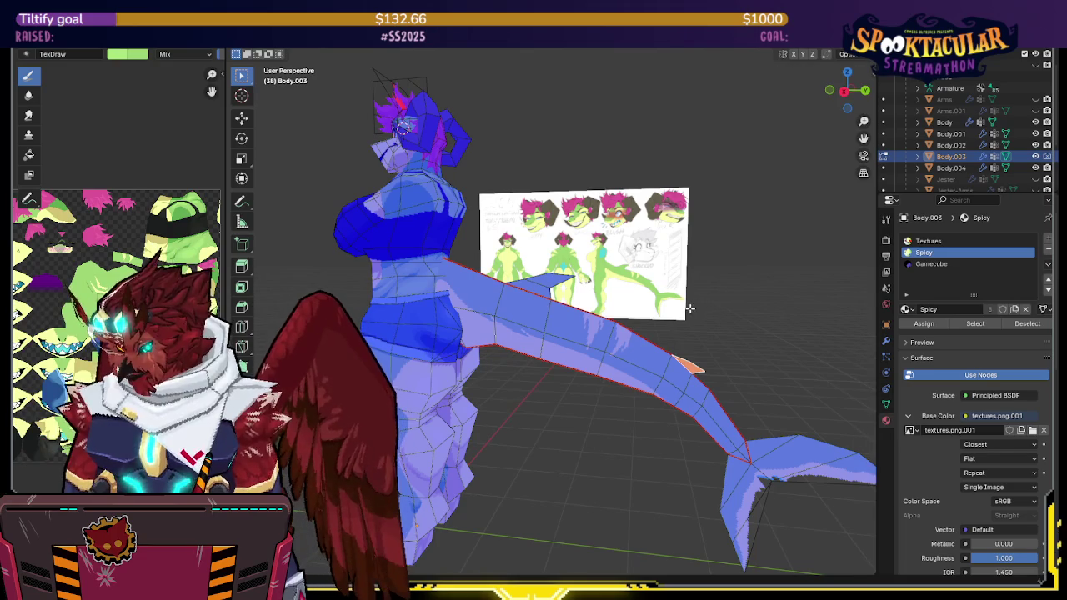
key(alt+n)
click(690, 310)
Step: Return to Texture Paint mode and hide the Face Orientation overlay
key(ctrl+Tab)
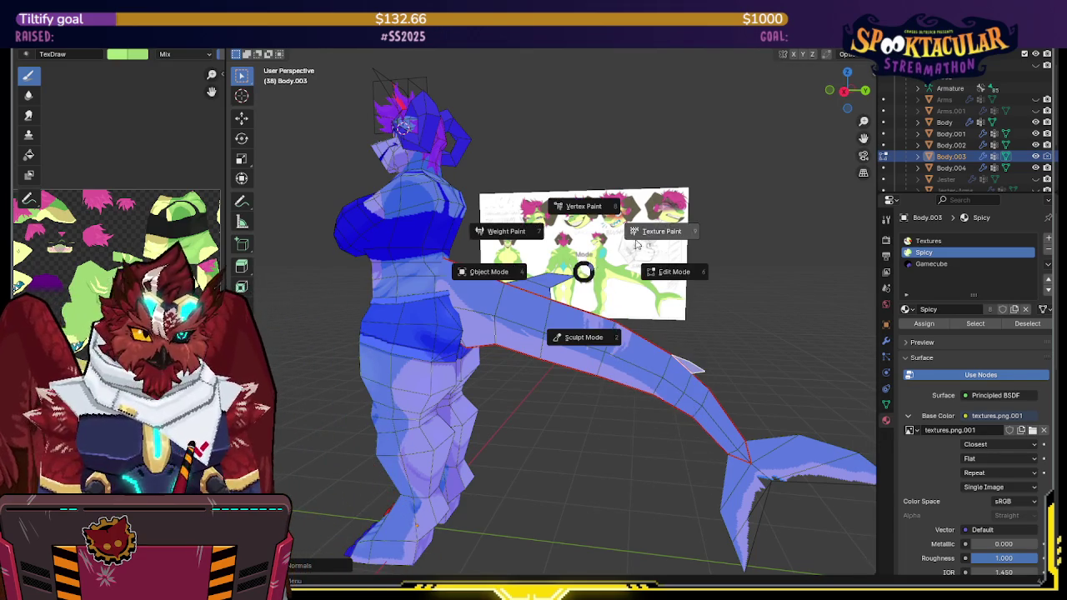
click(656, 231)
right_click(634, 277)
click(615, 281)
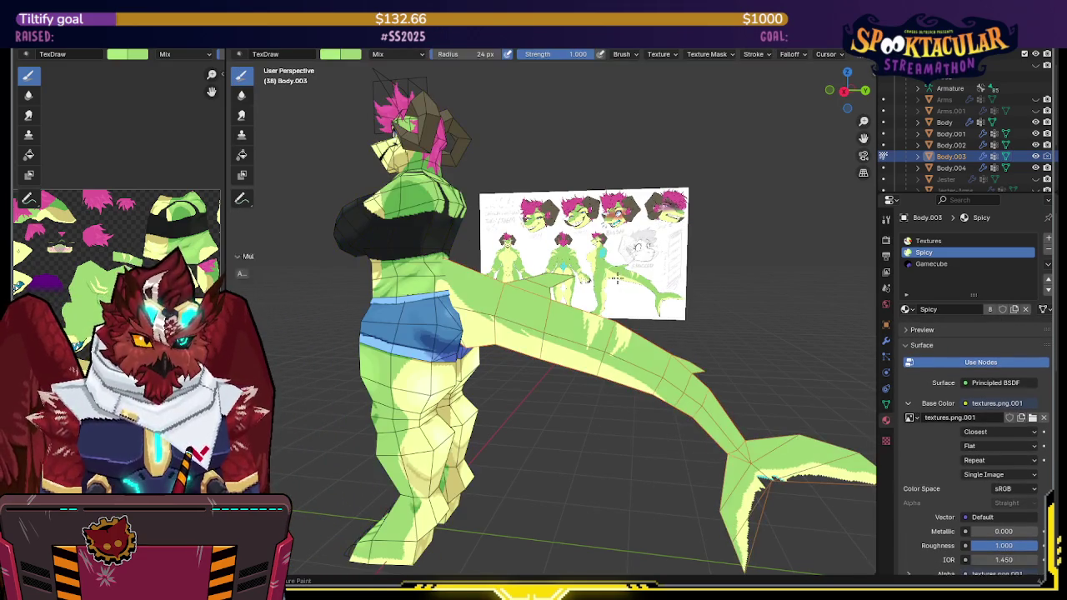
Step: Inspect the tail base from the Right view and in perspective, then save the project
click(845, 90)
scroll(584, 250, up, 2)
scroll(584, 250, up, 3)
scroll(581, 252, up, 1)
scroll(588, 252, up, 1)
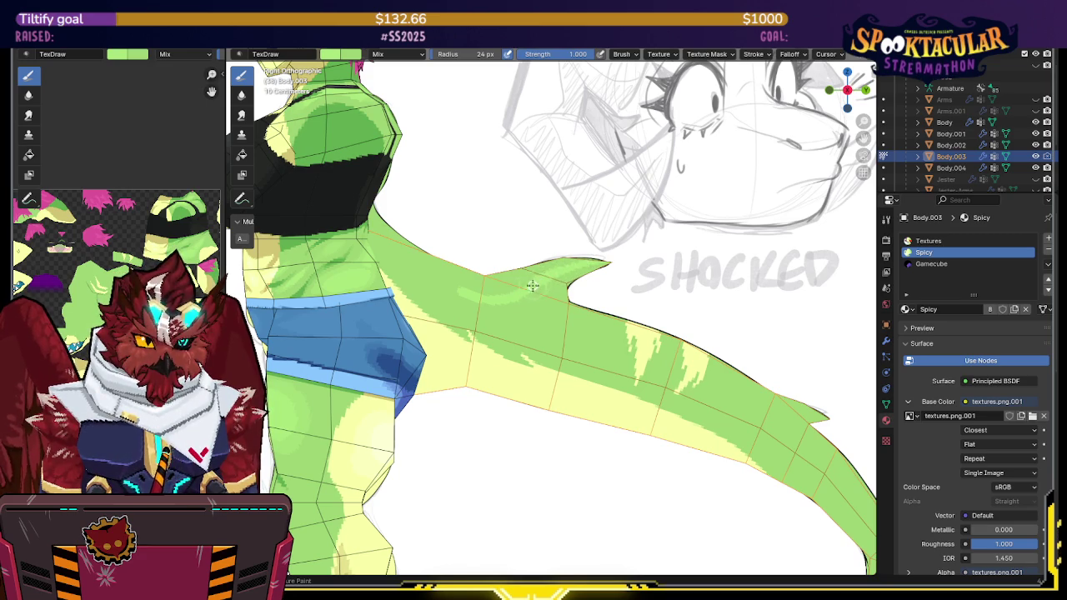
mouse_move(528, 279)
middle_down()
mouse_move(476, 245)
mouse_move(428, 257)
mouse_move(450, 241)
mouse_move(385, 250)
middle_up()
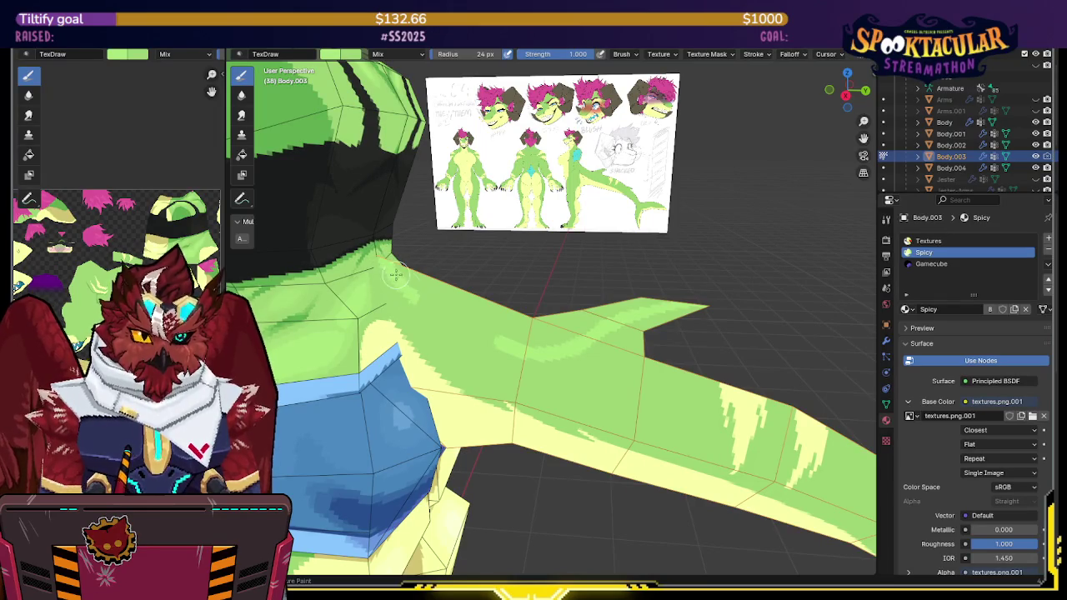
middle_drag(521, 353, 429, 257)
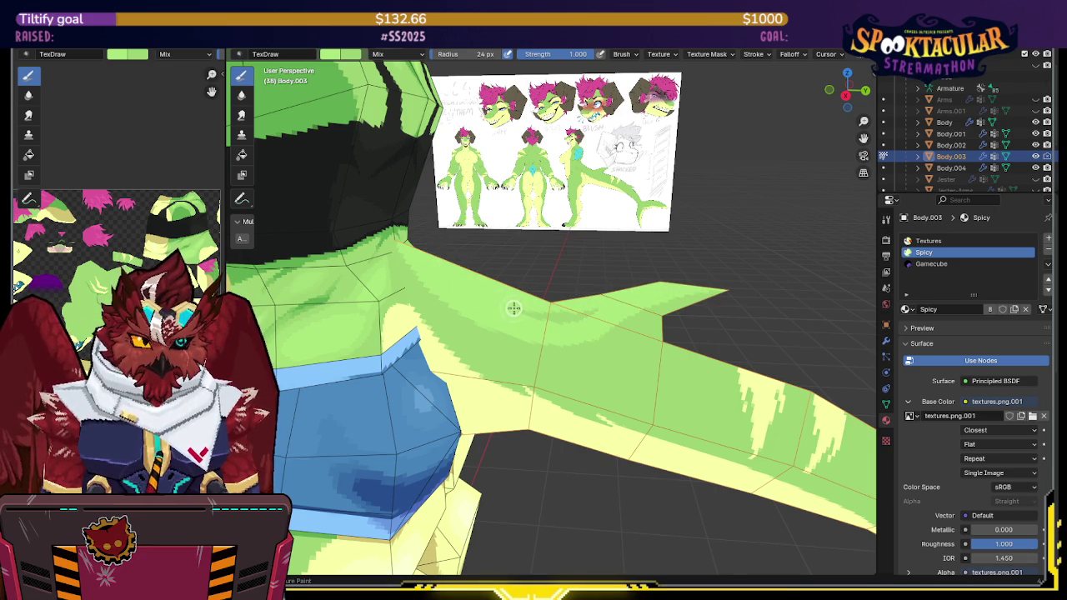
mouse_move(568, 318)
middle_down()
mouse_move(508, 227)
mouse_move(532, 271)
middle_up()
key(ctrl+s)
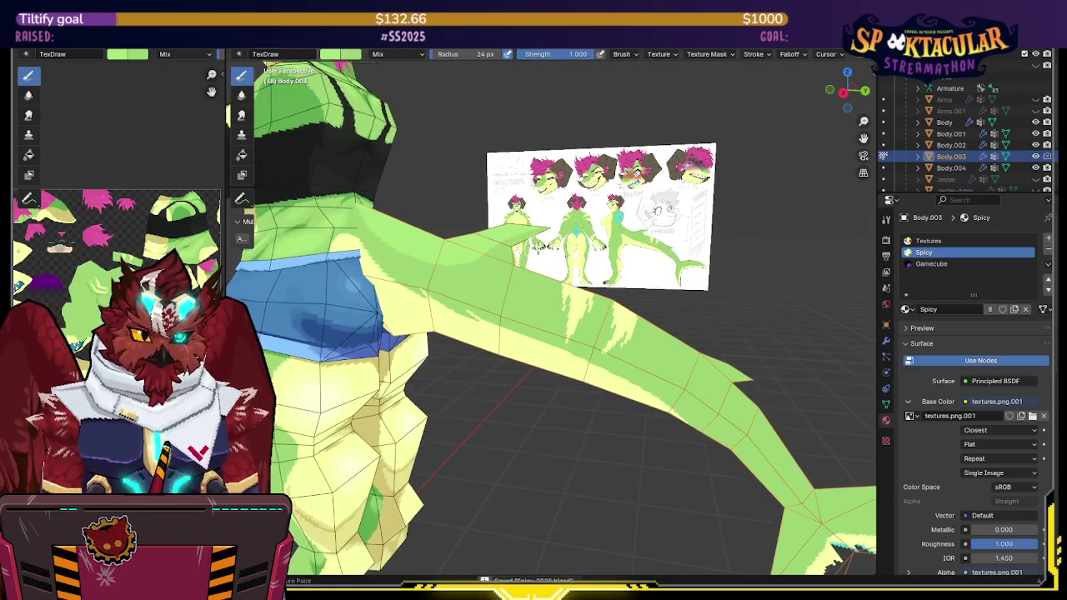
Step: Snap back to the Right view, zoom in, and orbit to see the tail in perspective
middle_drag(532, 259, 555, 255)
click(845, 84)
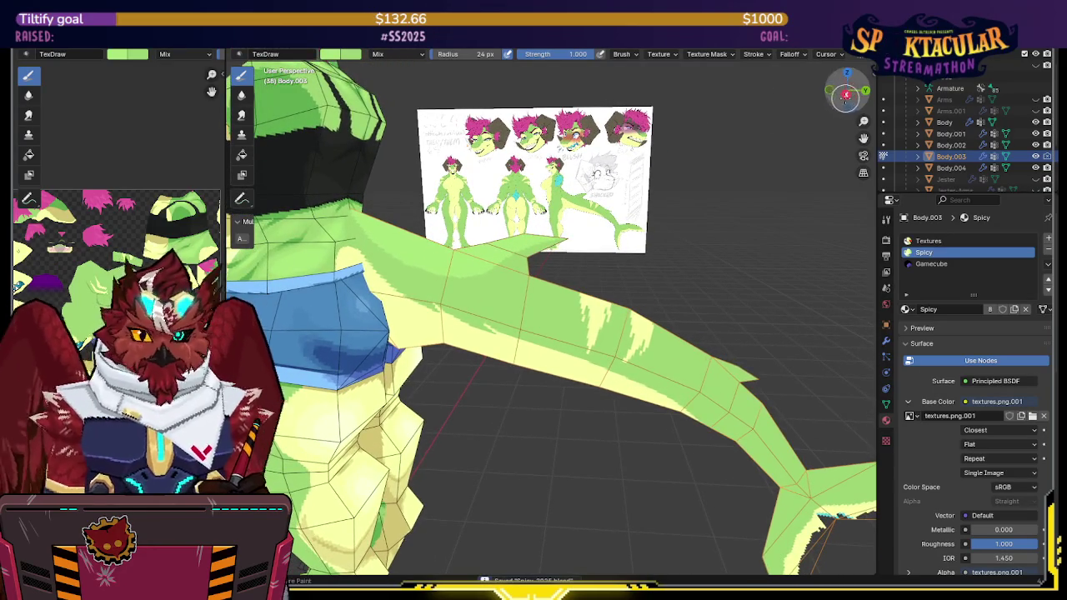
scroll(643, 209, up, 3)
scroll(548, 285, up, 2)
scroll(568, 247, up, 1)
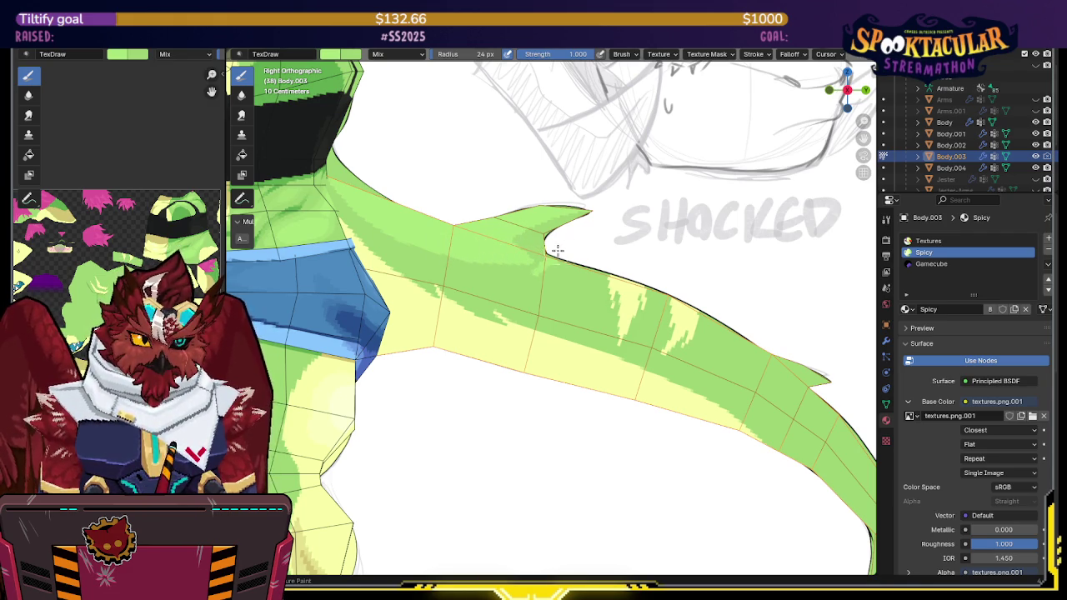
middle_drag(561, 250, 483, 269)
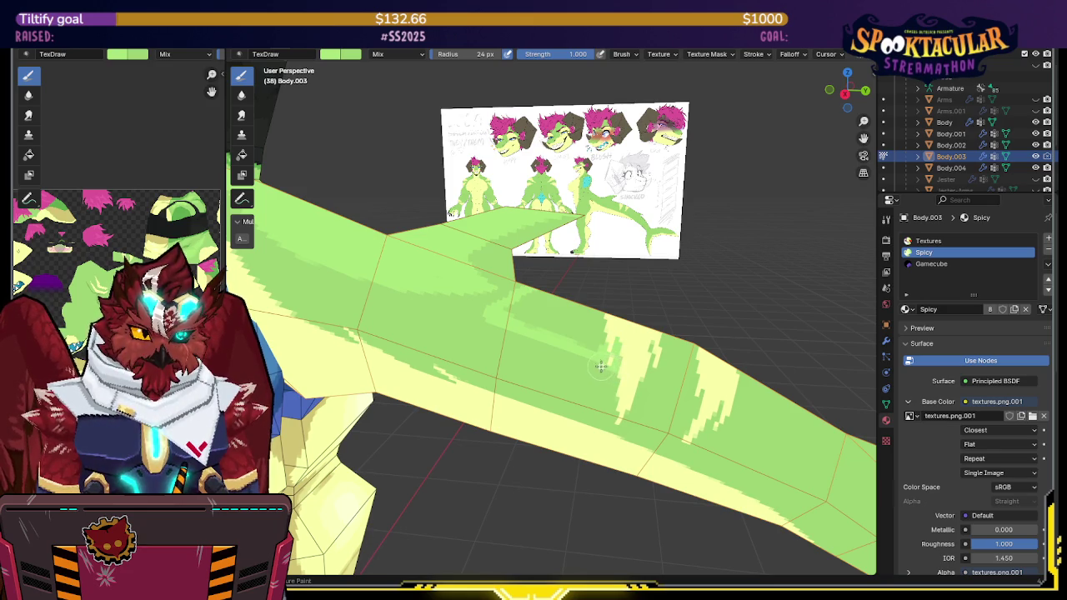
Step: Orbit around the tail from several angles, saving the project along the way
middle_drag(602, 367, 595, 302)
key(ctrl+s)
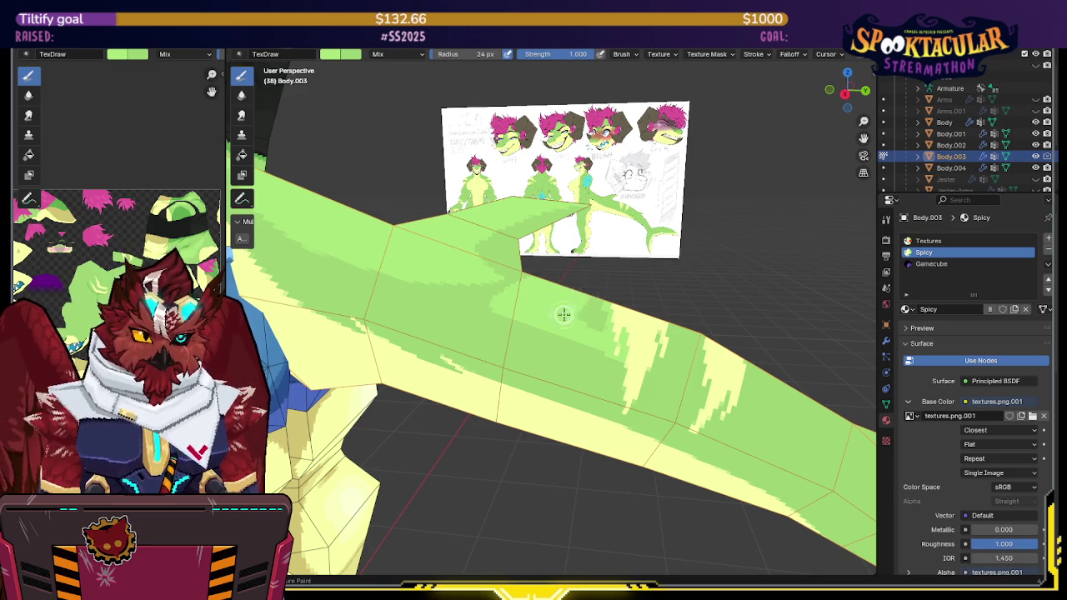
middle_drag(601, 337, 516, 244)
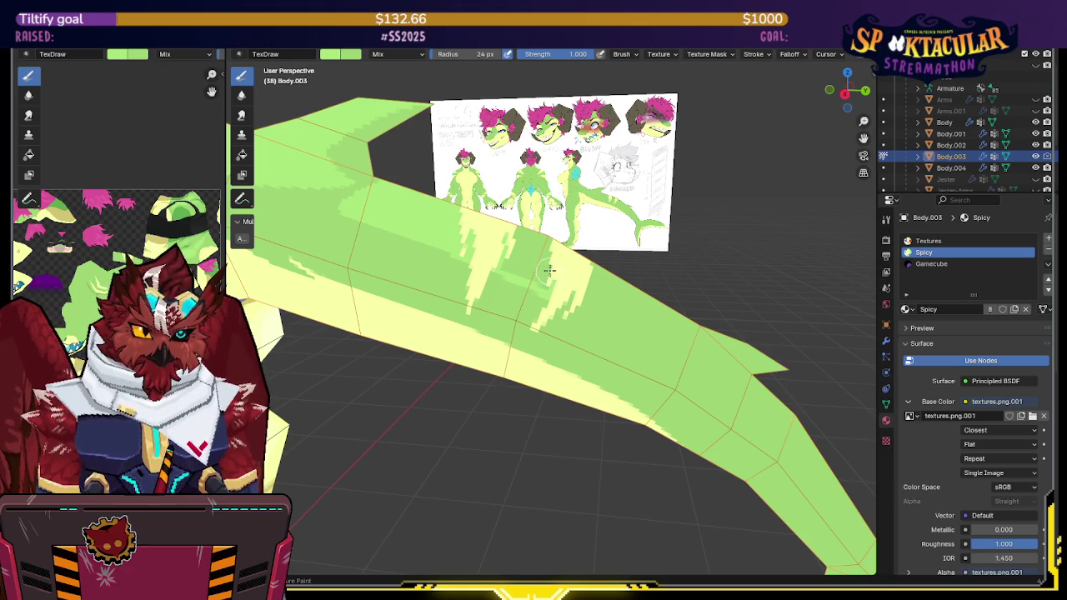
middle_drag(548, 265, 556, 253)
key(ctrl+s)
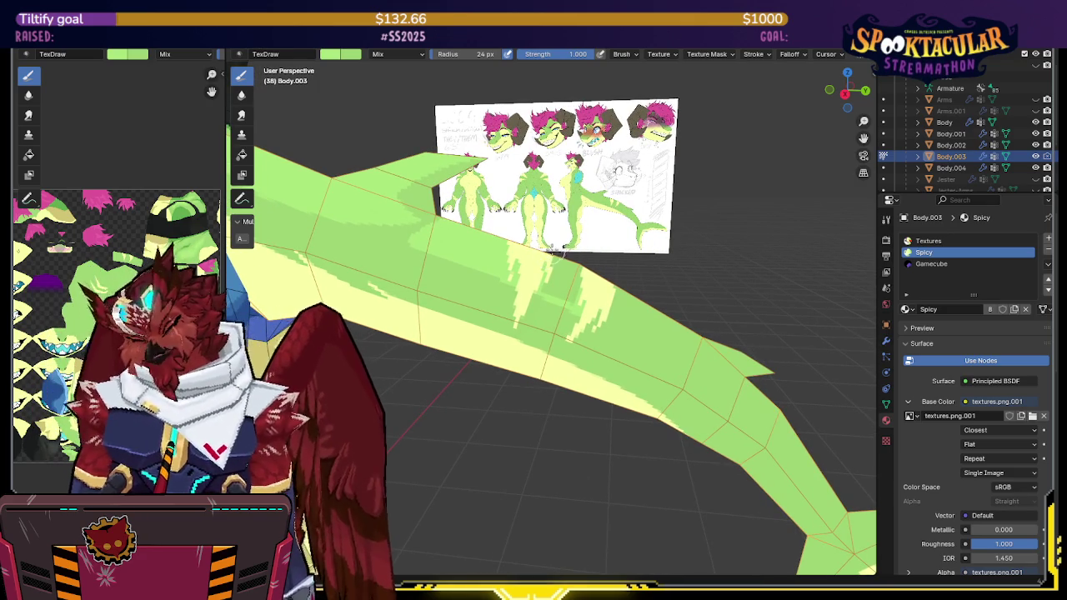
middle_drag(564, 246, 560, 239)
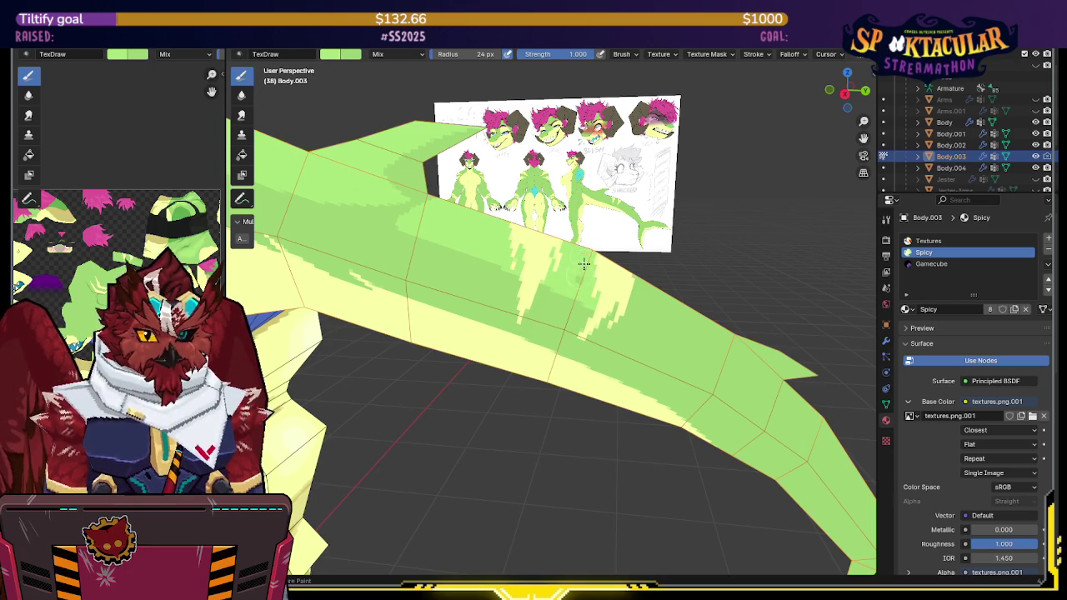
mouse_move(579, 275)
middle_down()
mouse_move(597, 288)
mouse_move(573, 278)
middle_up()
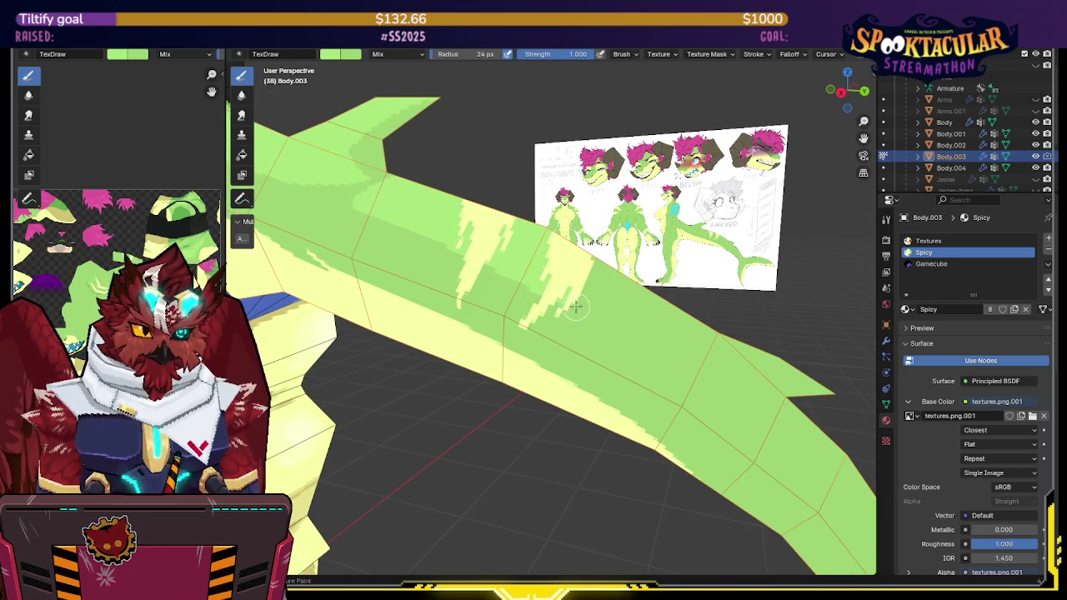
mouse_move(692, 384)
middle_down()
mouse_move(591, 288)
mouse_move(623, 352)
mouse_move(555, 258)
mouse_move(548, 310)
mouse_move(560, 369)
middle_up()
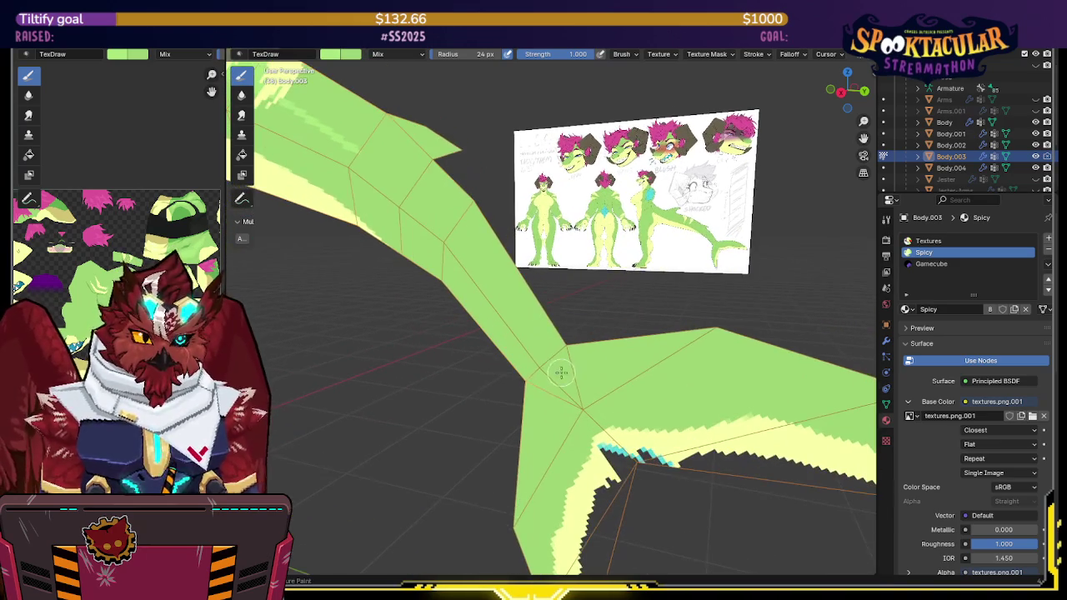
Step: Paint a light green highlight stroke running up along the top of the tail
drag(565, 379, 558, 335)
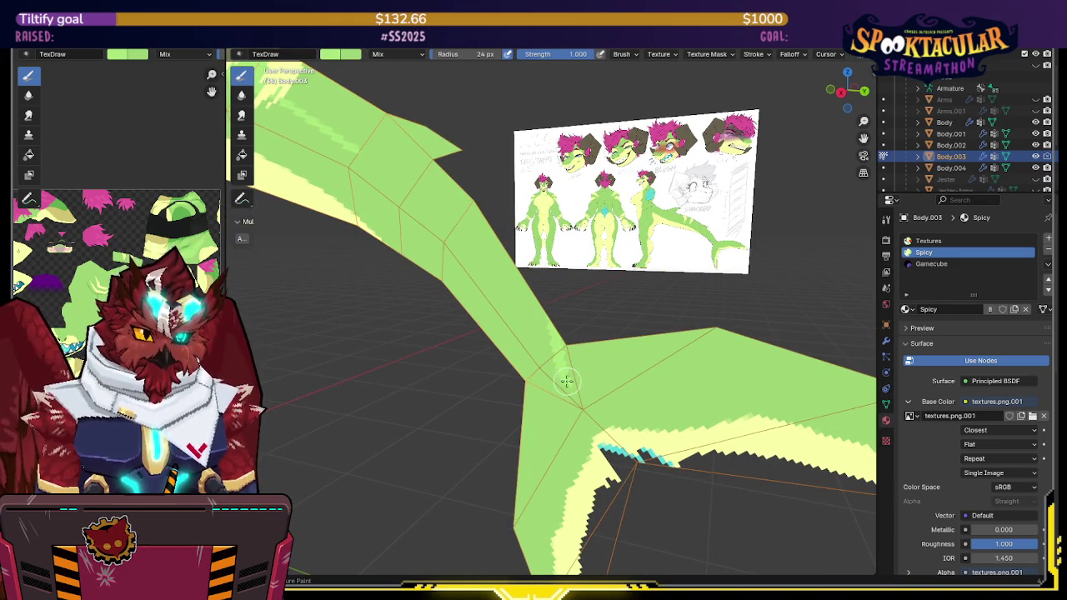
mouse_move(549, 356)
mouse_down()
mouse_move(467, 242)
mouse_move(348, 147)
mouse_up()
mouse_move(348, 148)
middle_down()
mouse_move(501, 218)
mouse_move(451, 211)
mouse_move(482, 219)
middle_up()
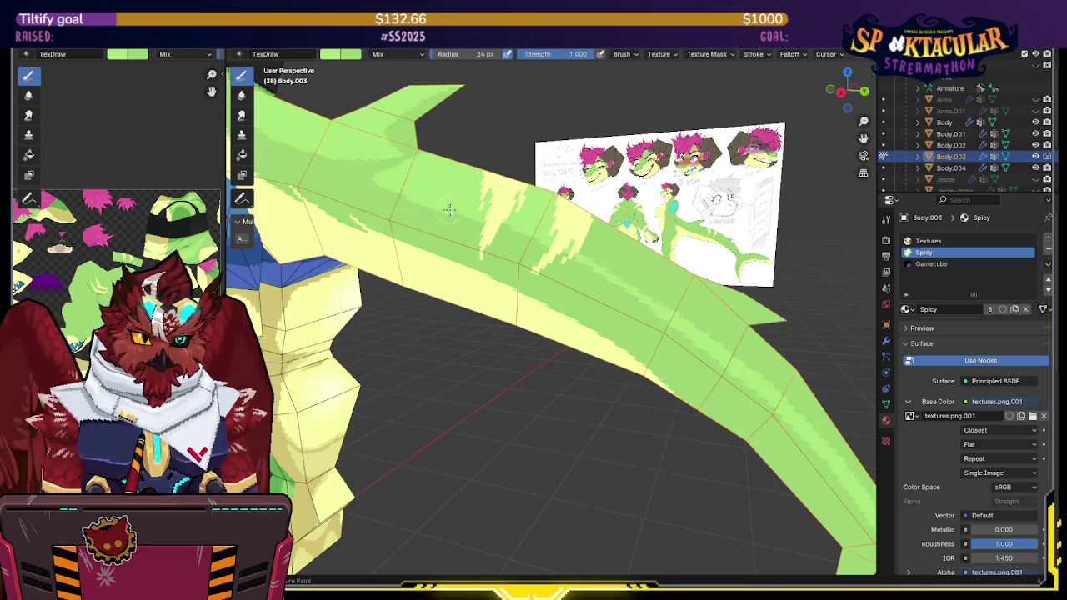
mouse_move(476, 221)
middle_down()
mouse_move(597, 219)
mouse_move(563, 239)
middle_up()
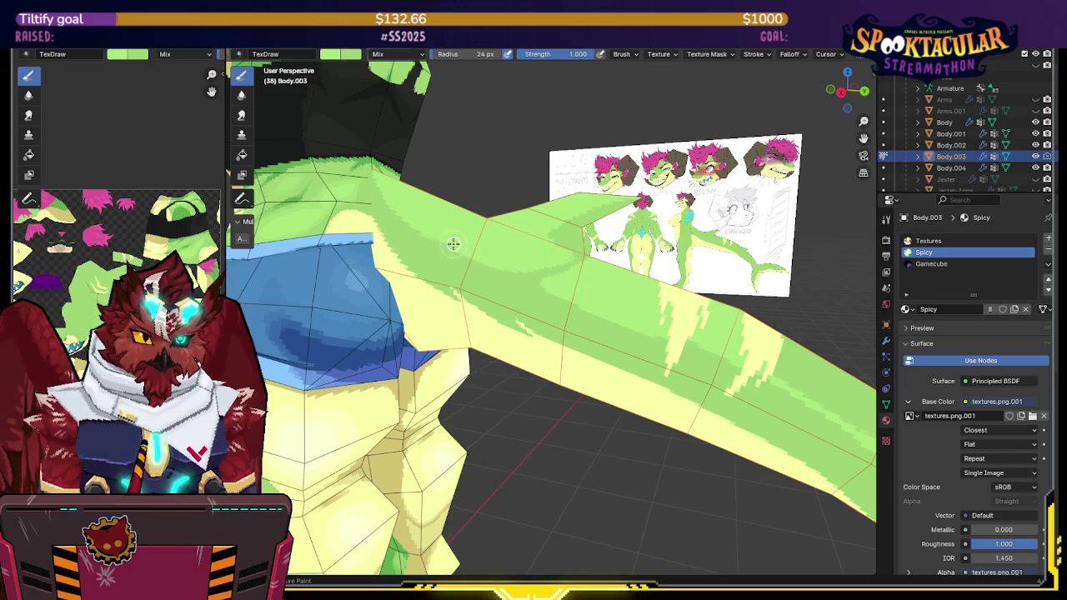
middle_drag(446, 242, 464, 238)
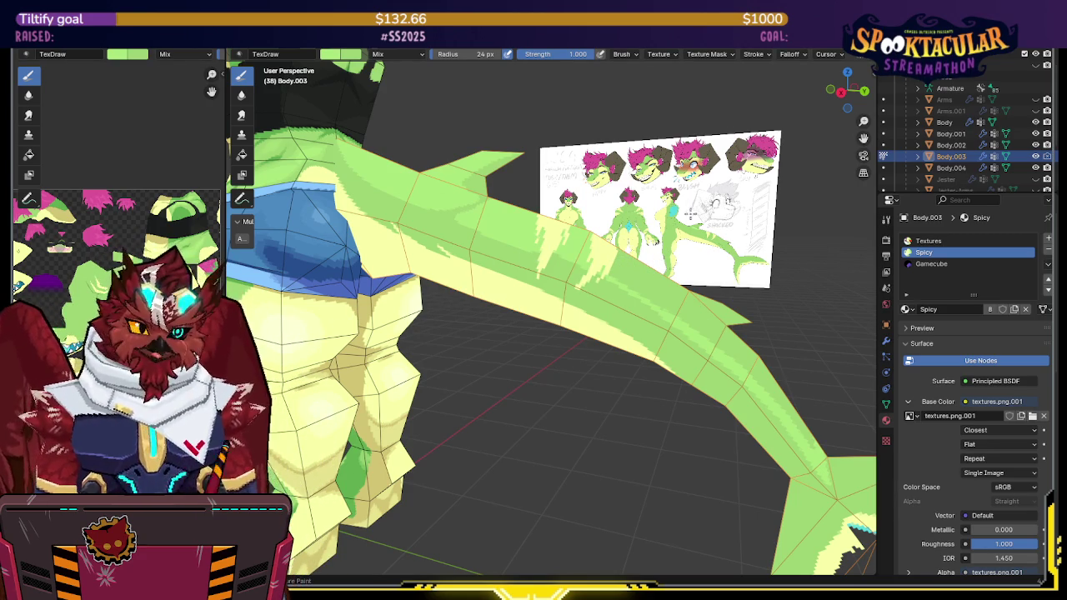
middle_drag(689, 289, 696, 299)
scroll(928, 430, down, 3)
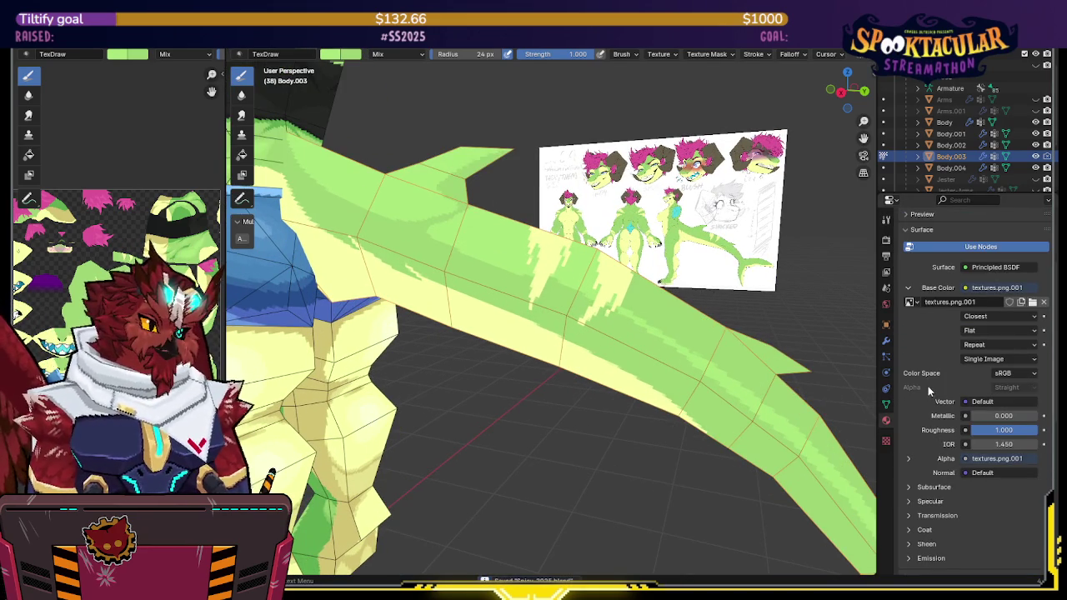
Step: Try Linear interpolation on the image texture, then switch back to Closest
click(979, 314)
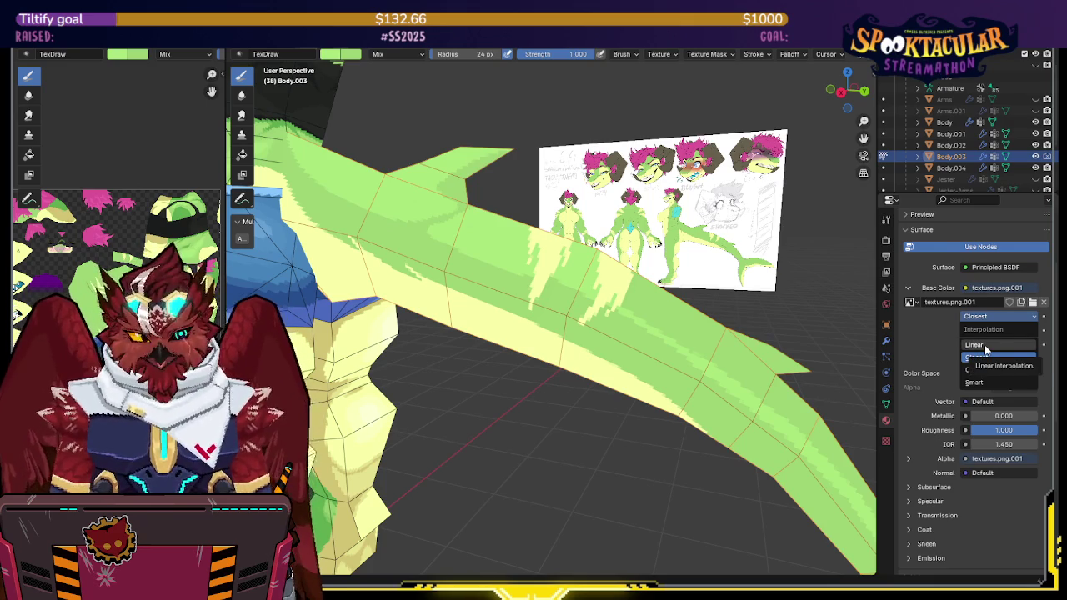
click(985, 344)
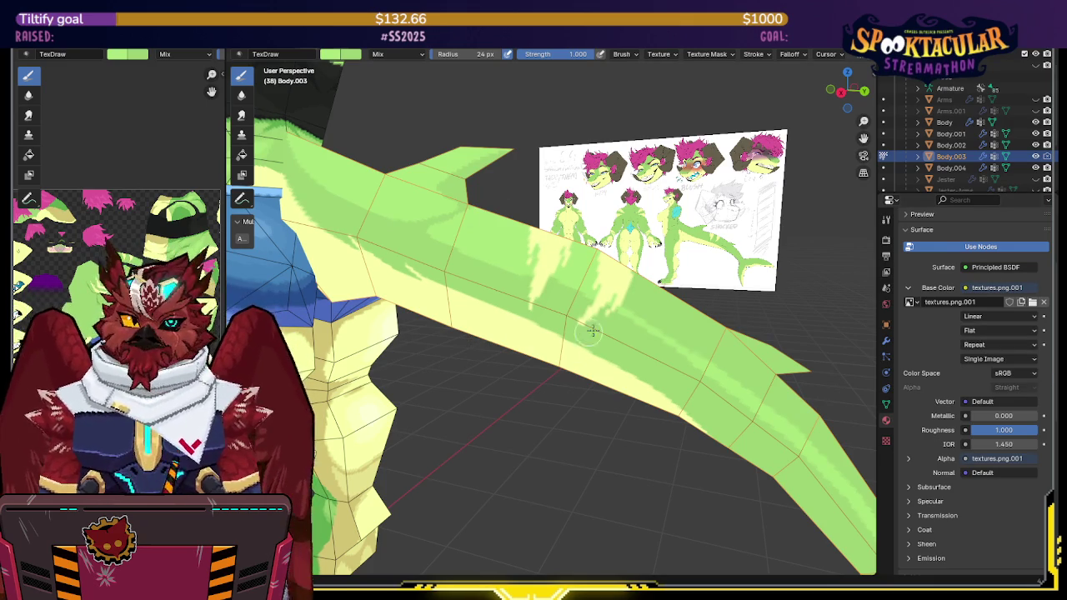
scroll(570, 335, up, 3)
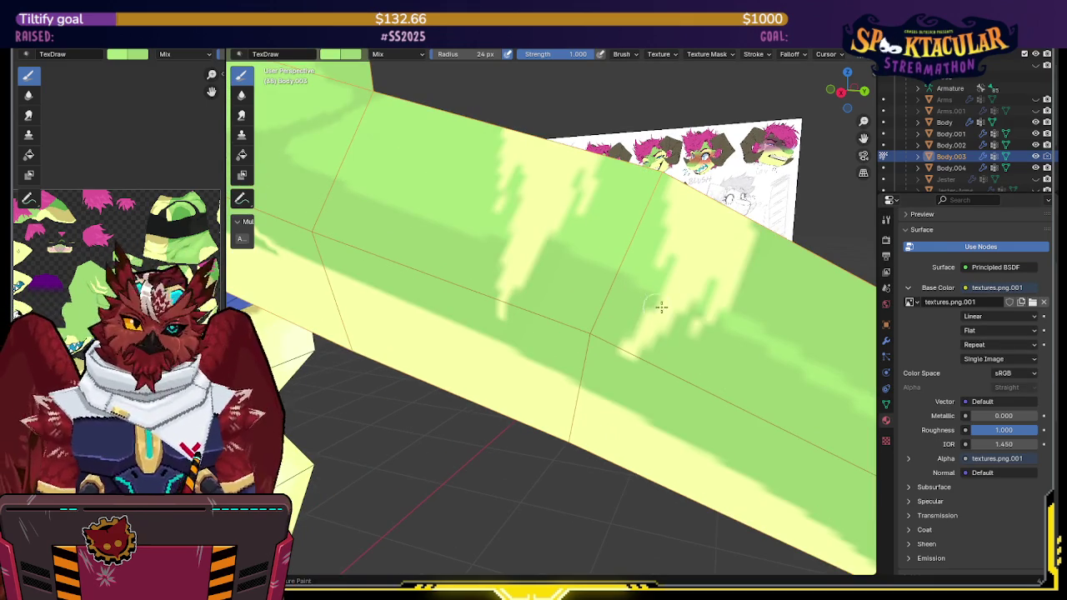
click(973, 318)
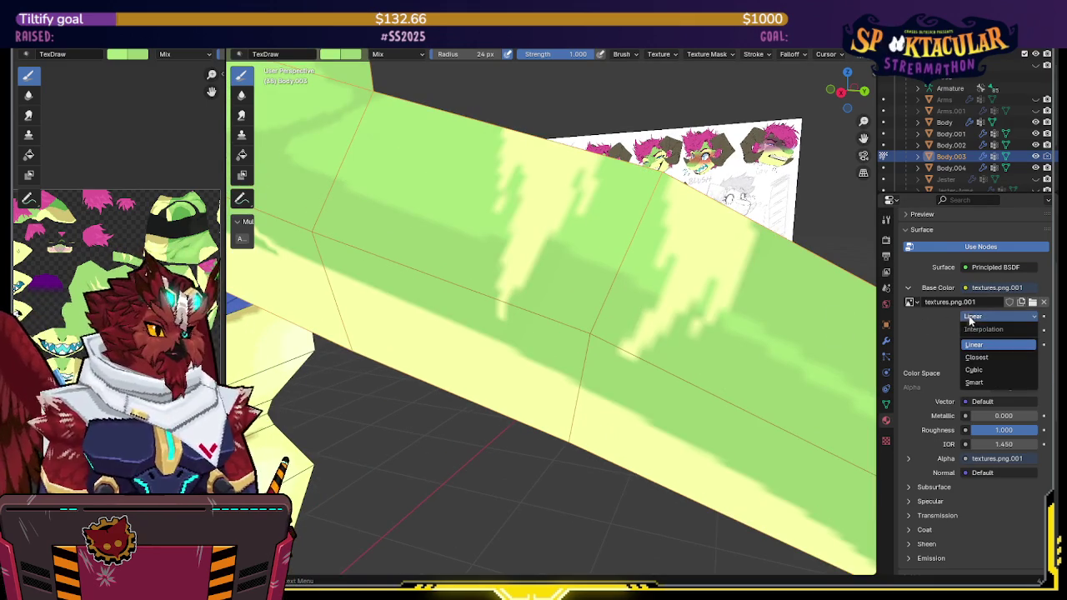
click(969, 358)
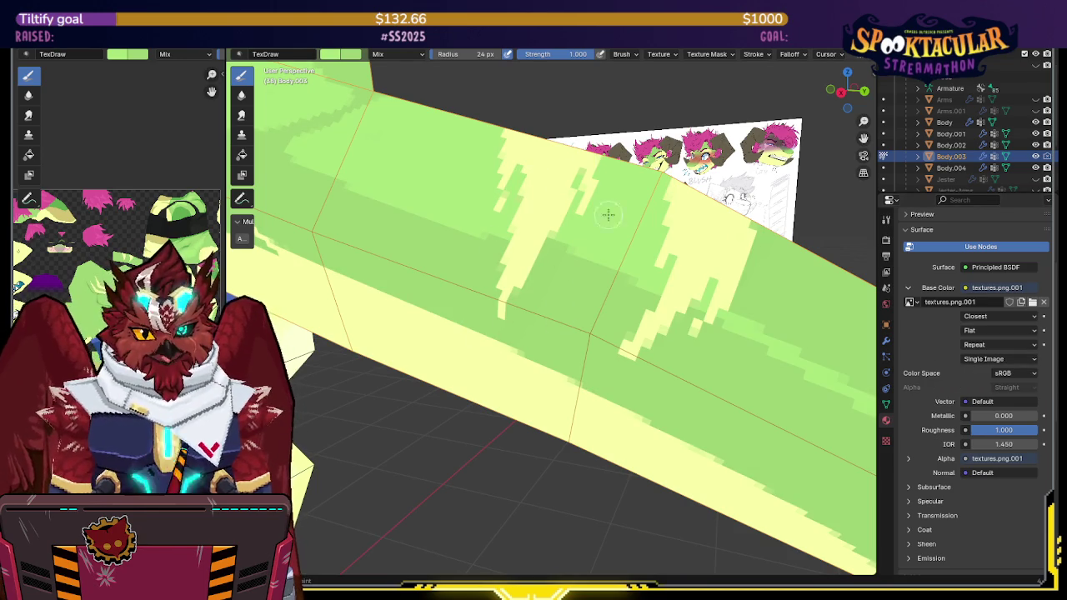
scroll(648, 155, down, 2)
scroll(659, 198, down, 2)
mouse_move(659, 198)
middle_down()
mouse_move(578, 233)
mouse_move(615, 216)
middle_up()
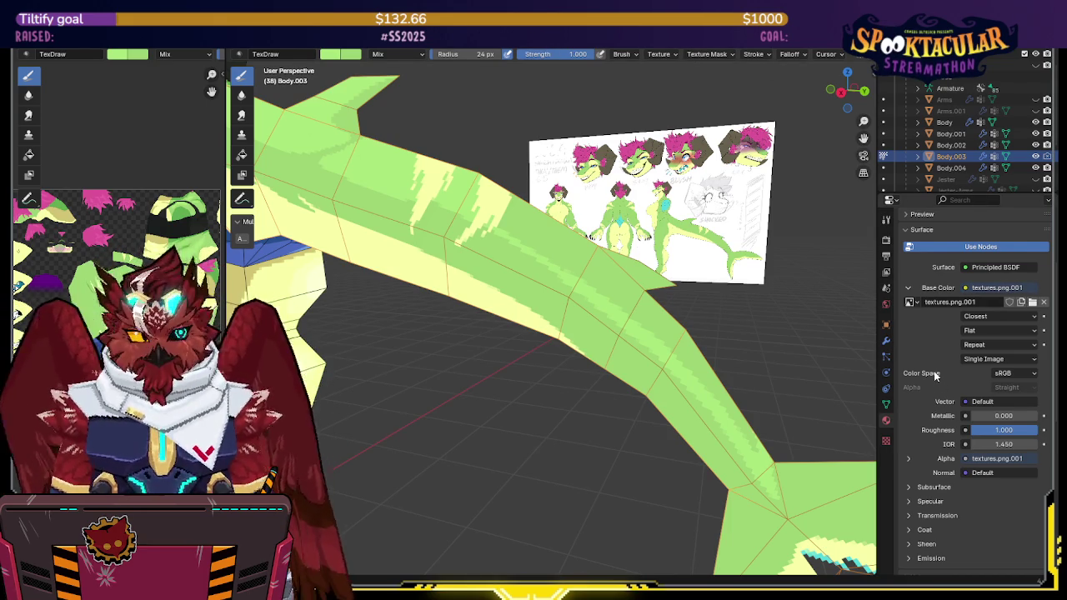
Step: Try Cubic interpolation, return to Closest, and save the blend file
click(969, 317)
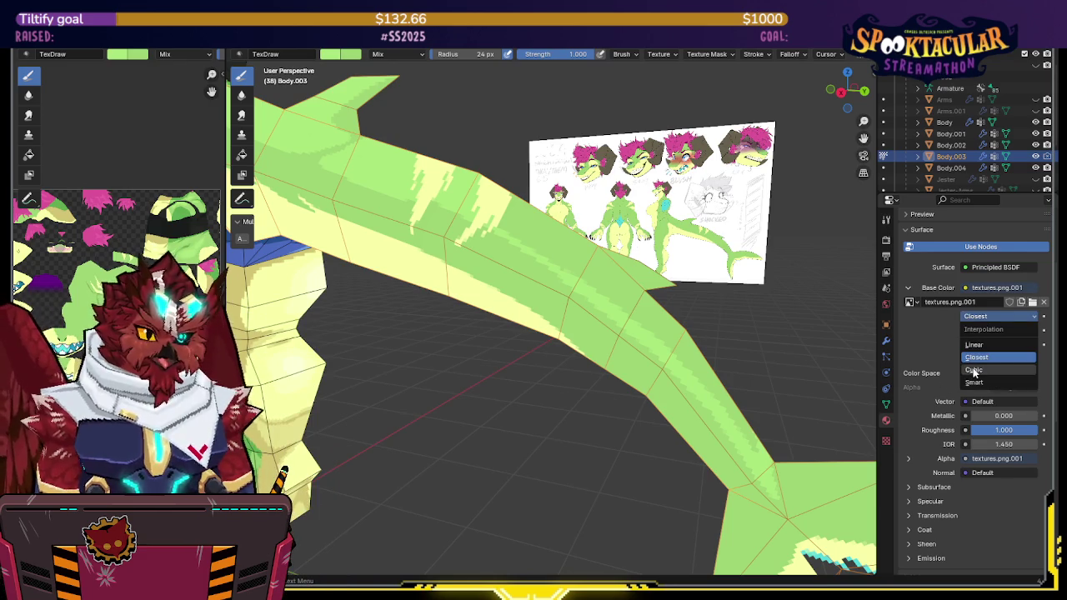
click(973, 368)
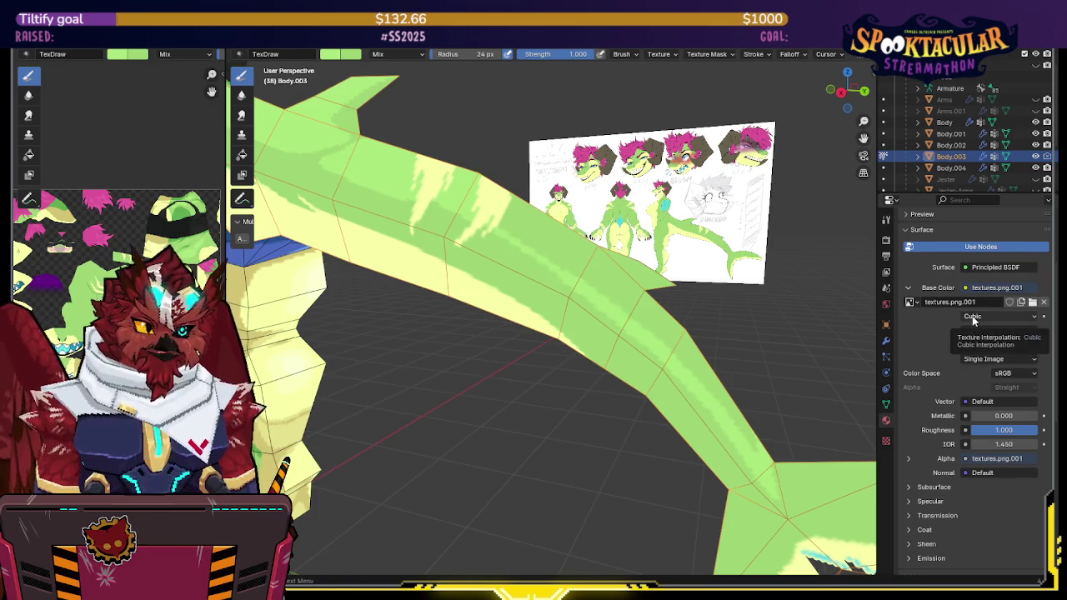
click(974, 317)
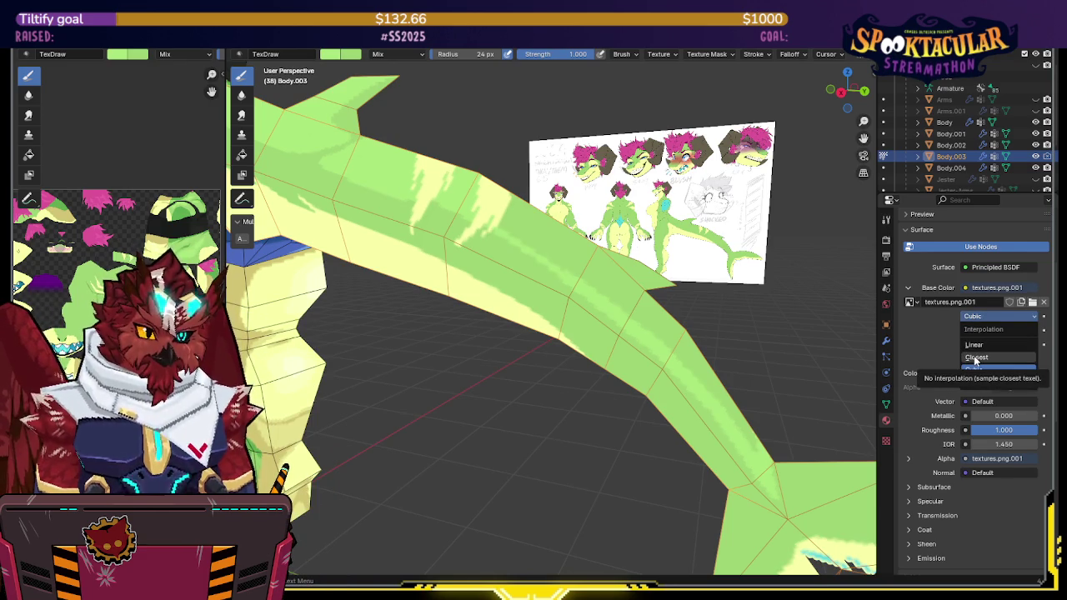
click(976, 359)
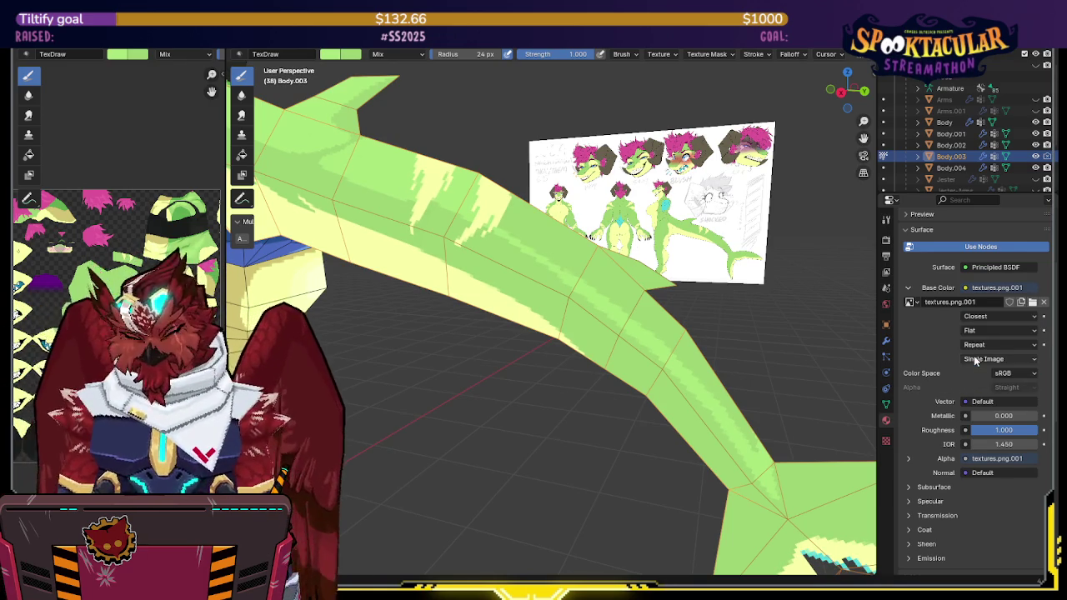
click(977, 318)
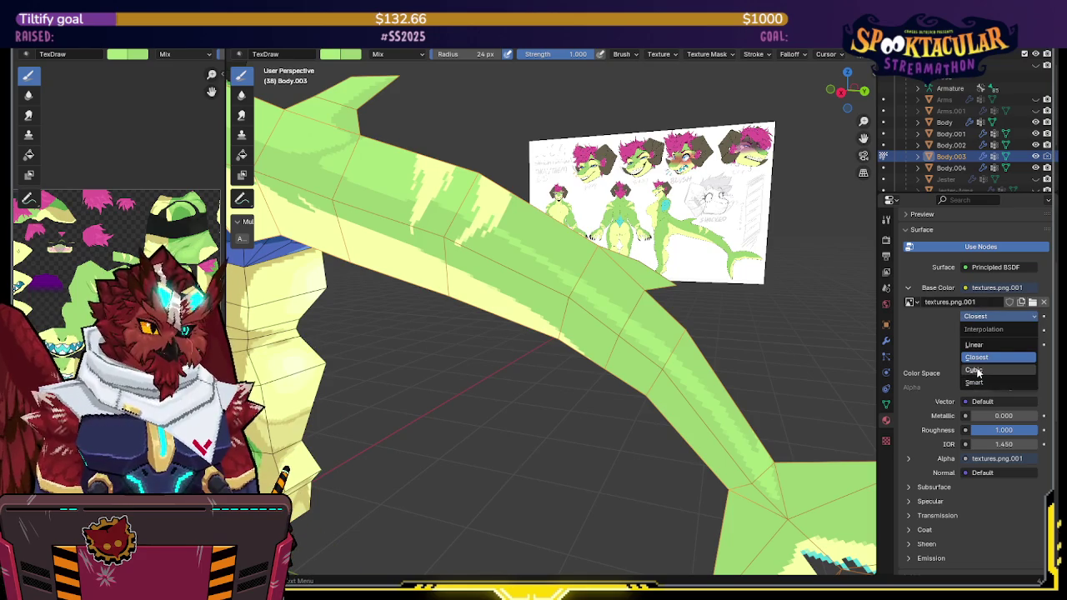
click(980, 359)
mouse_move(684, 275)
middle_down()
mouse_move(669, 283)
mouse_move(684, 286)
middle_up()
key(ctrl+s)
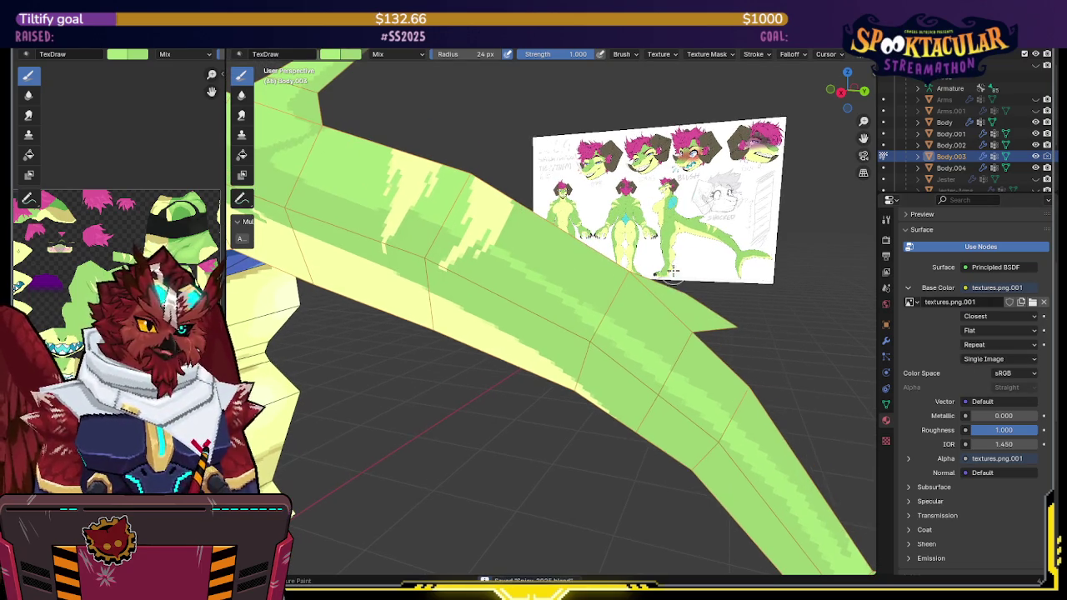
Step: Paint a darker green tail band with Constant brush falloff, then switch falloff back to Smooth
click(788, 54)
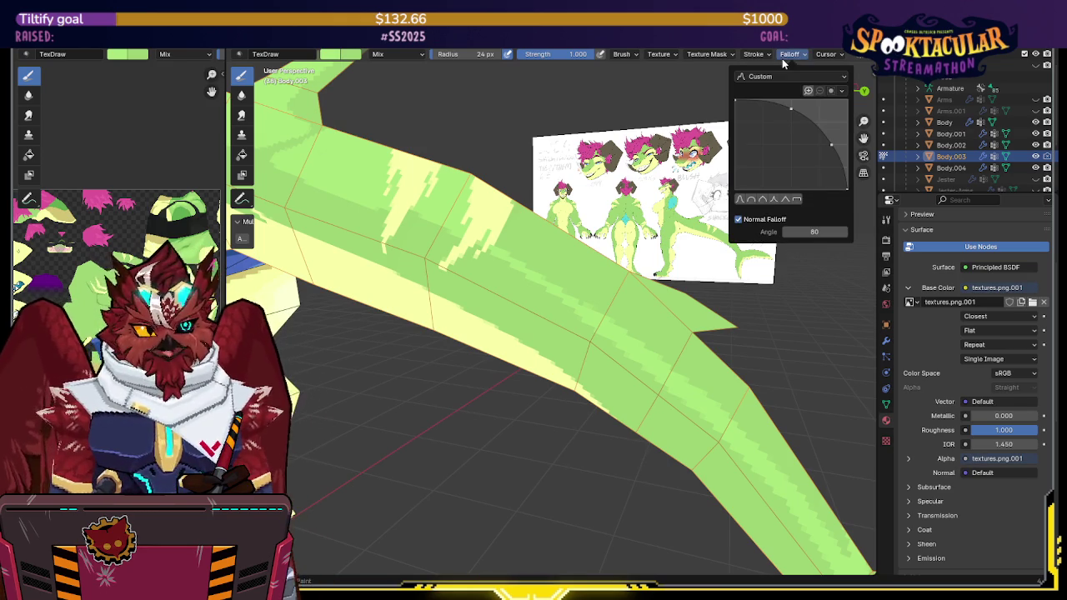
click(799, 203)
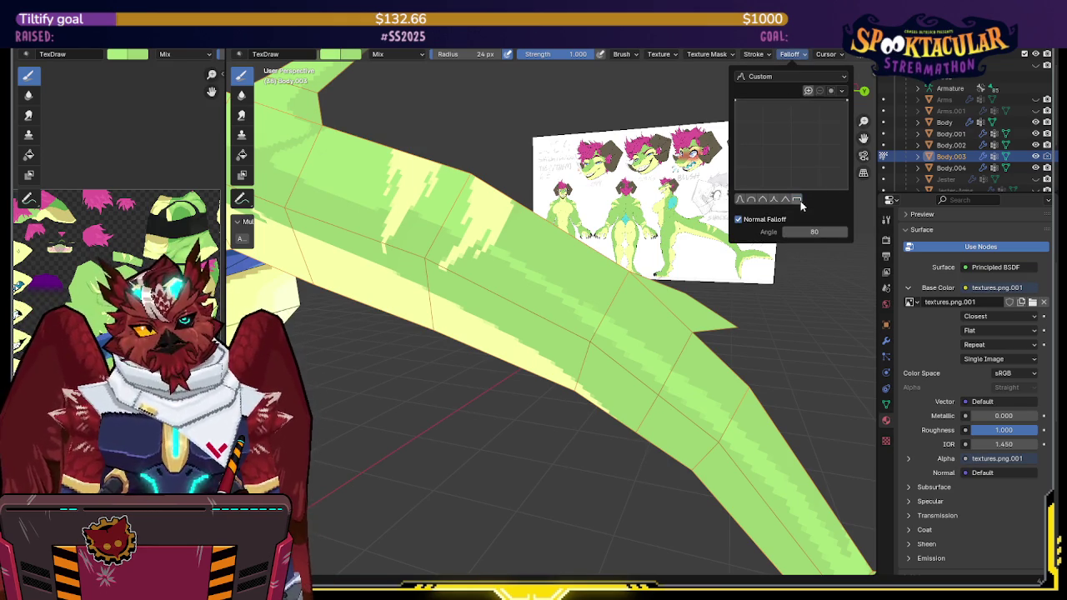
mouse_move(509, 300)
mouse_down()
mouse_move(467, 295)
mouse_move(539, 295)
mouse_move(585, 269)
mouse_move(587, 301)
mouse_move(542, 267)
mouse_move(509, 281)
mouse_move(553, 267)
mouse_up()
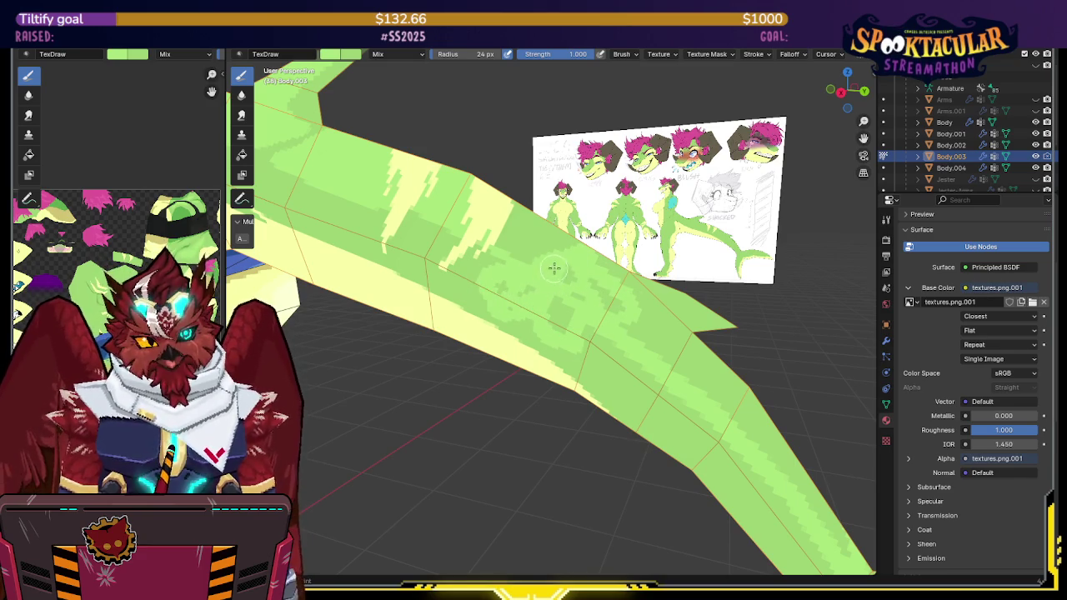
click(803, 55)
click(751, 200)
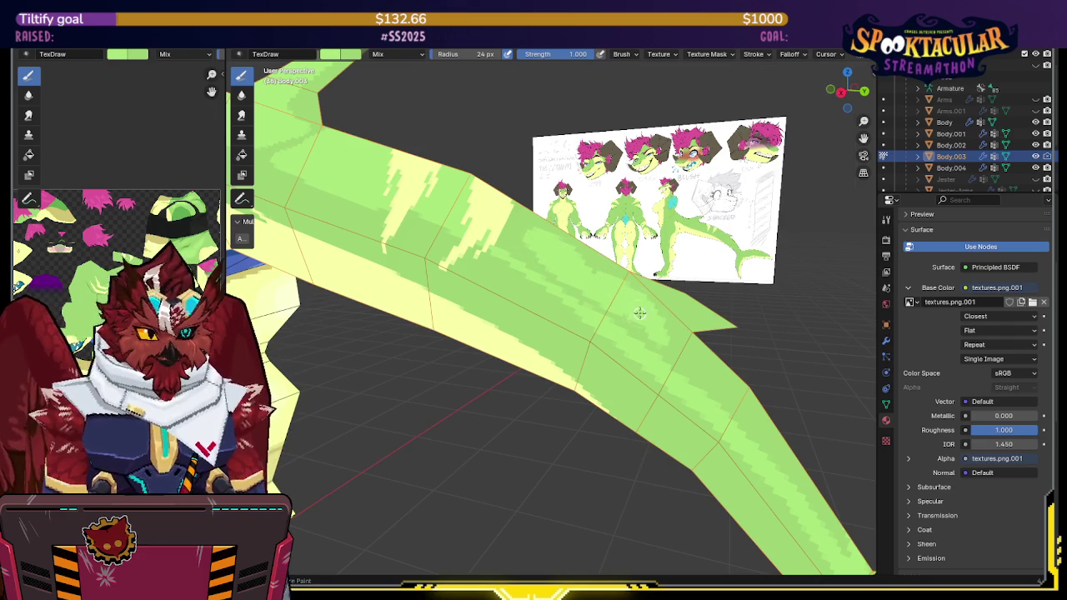
mouse_move(648, 298)
middle_down()
mouse_move(598, 299)
mouse_move(612, 250)
mouse_move(636, 279)
mouse_move(667, 271)
mouse_move(811, 101)
middle_up()
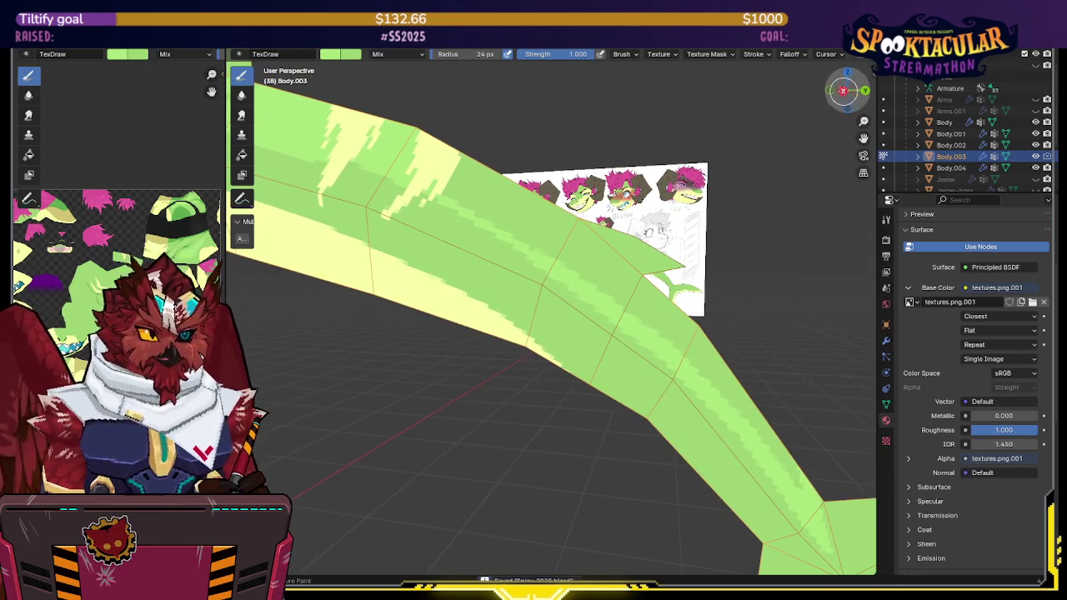
click(844, 91)
middle_drag(628, 210, 644, 236)
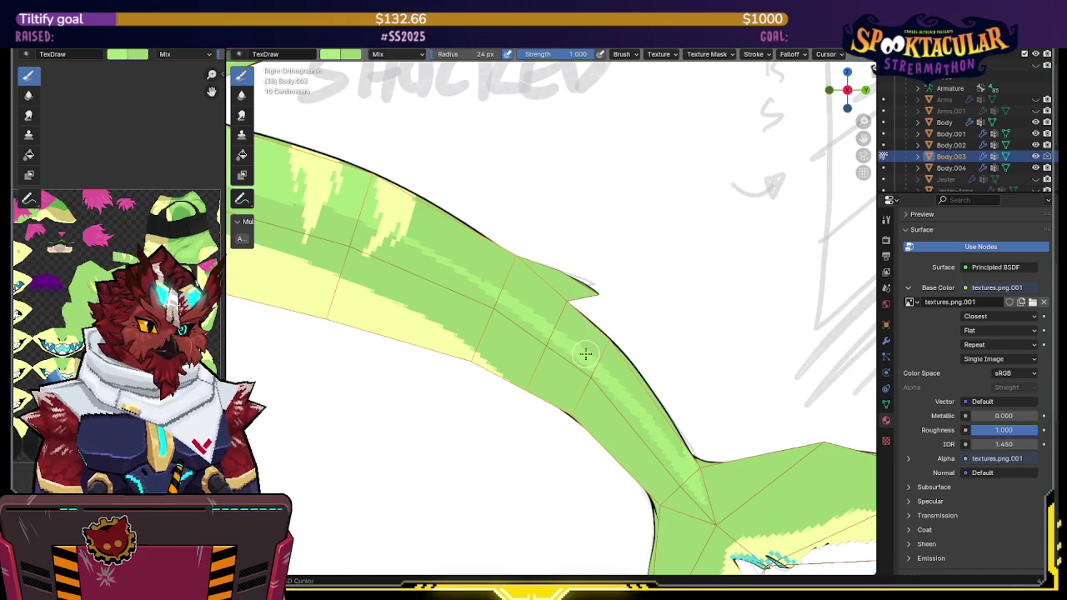
Step: Brighten the tail's upper edge and fill the tail spike's tip with green paint
shift+middle_drag(586, 353, 550, 243)
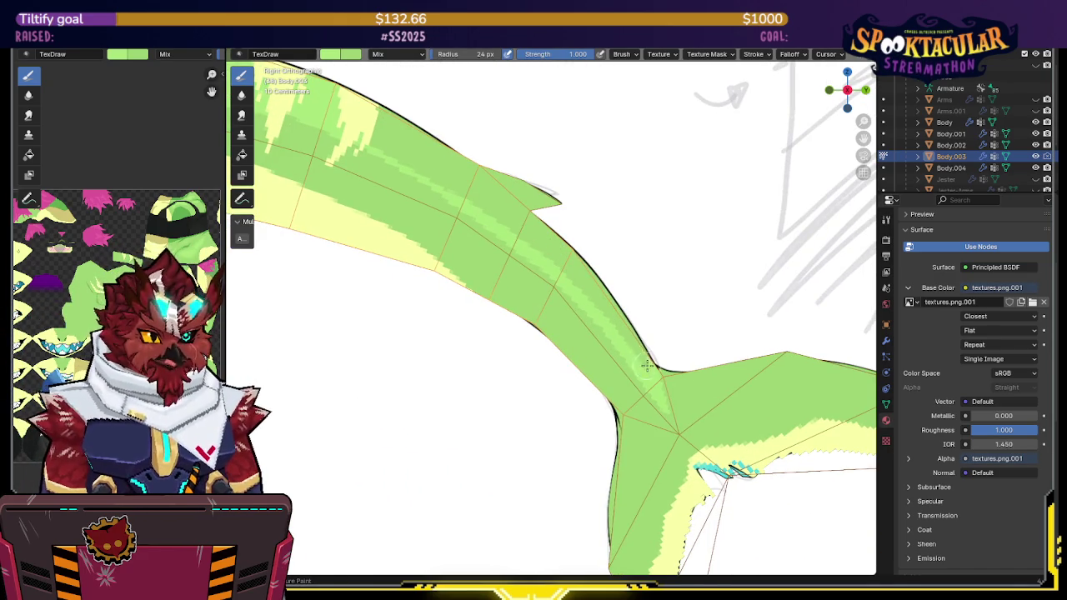
drag(644, 359, 588, 277)
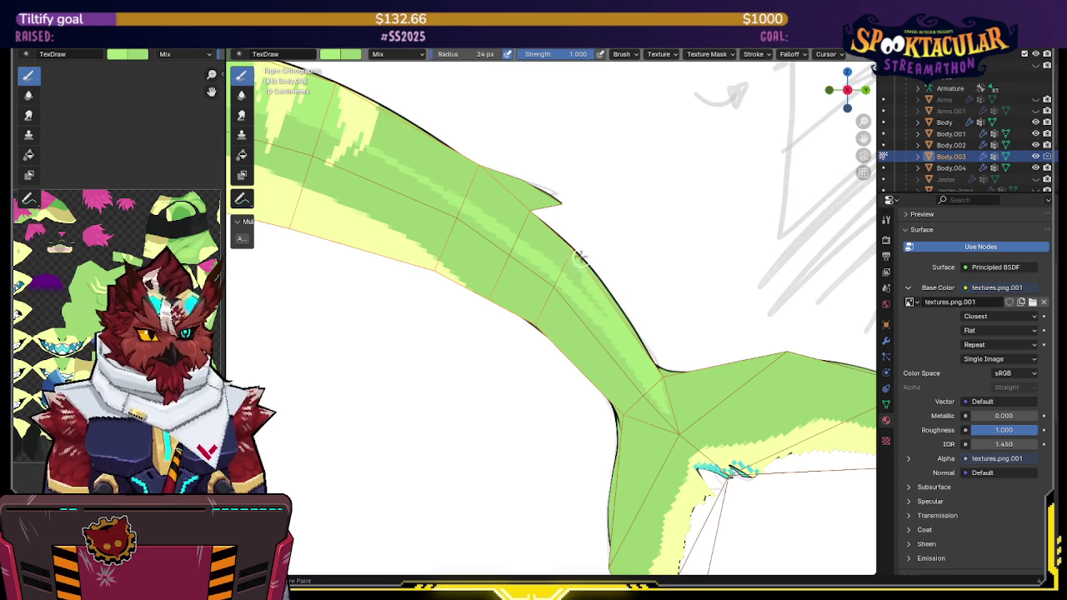
mouse_move(528, 165)
shift+middle_down()
mouse_move(584, 229)
mouse_move(639, 215)
shift+middle_up()
scroll(601, 225, up, 1)
scroll(639, 215, up, 1)
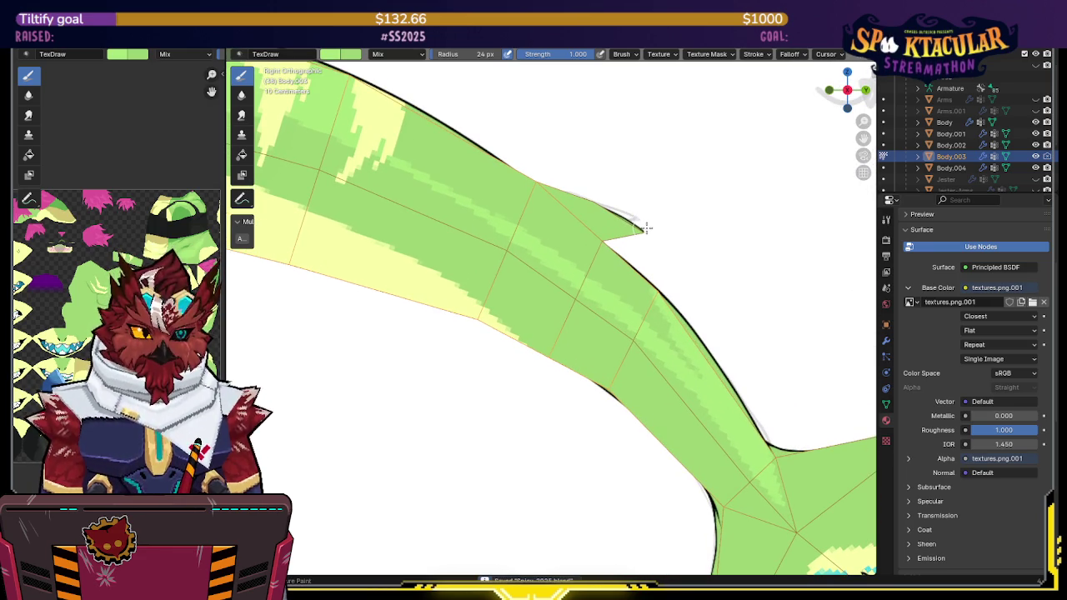
drag(637, 227, 611, 221)
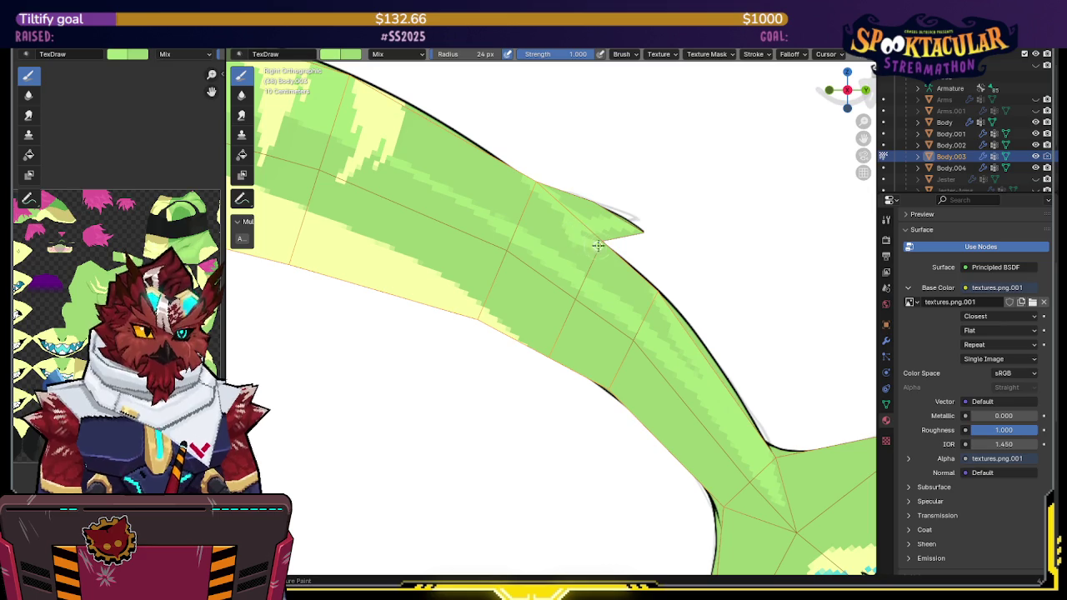
drag(643, 283, 684, 357)
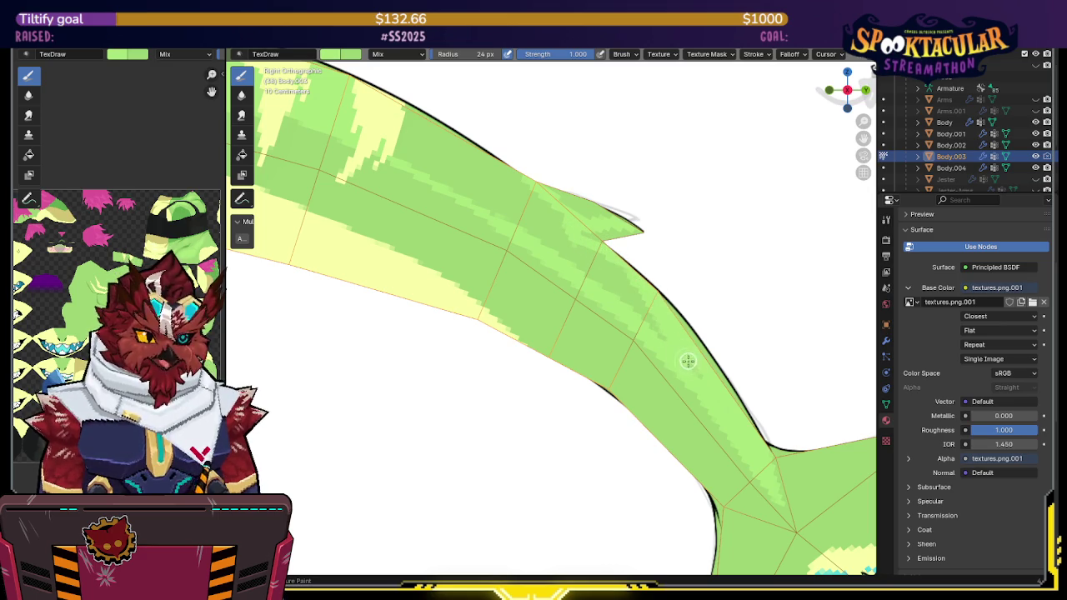
Step: Orbit around the tail fin and open the image texture's Interpolation dropdown
middle_drag(617, 292, 622, 284)
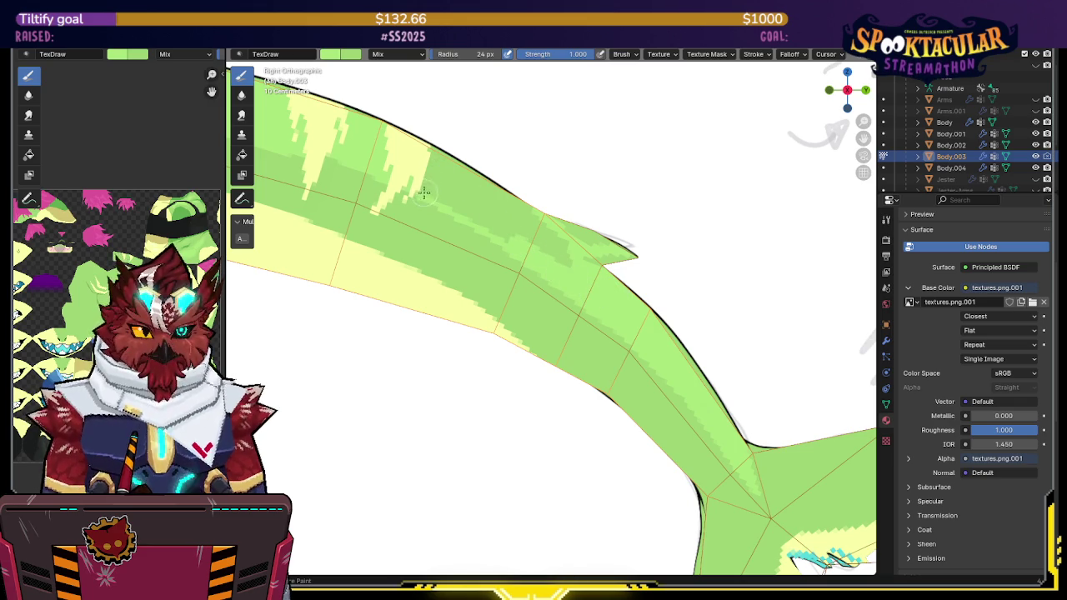
middle_drag(430, 148, 512, 273)
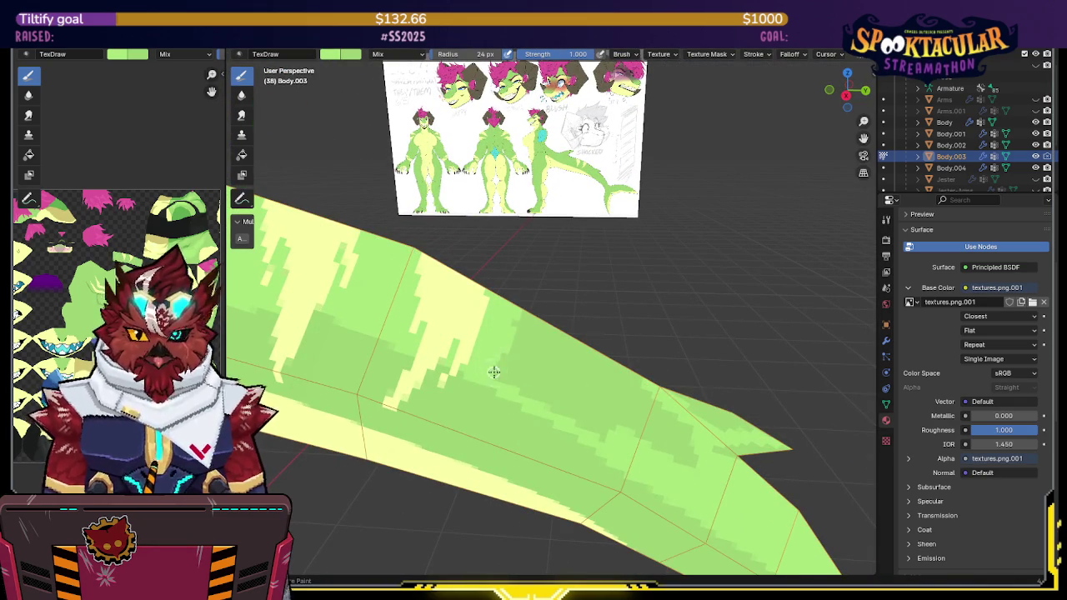
middle_drag(509, 362, 507, 312)
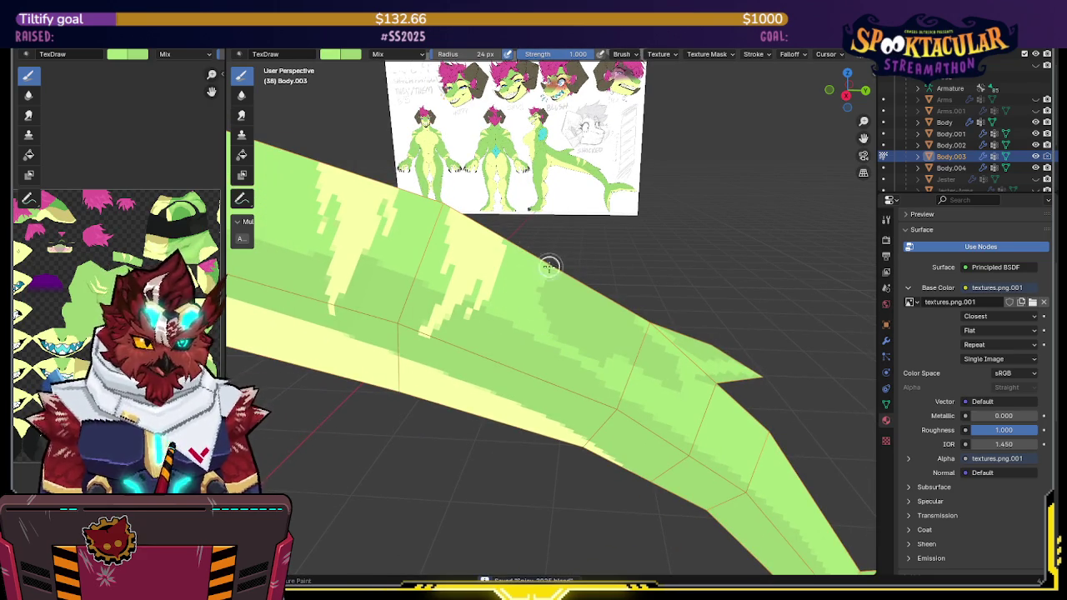
click(999, 316)
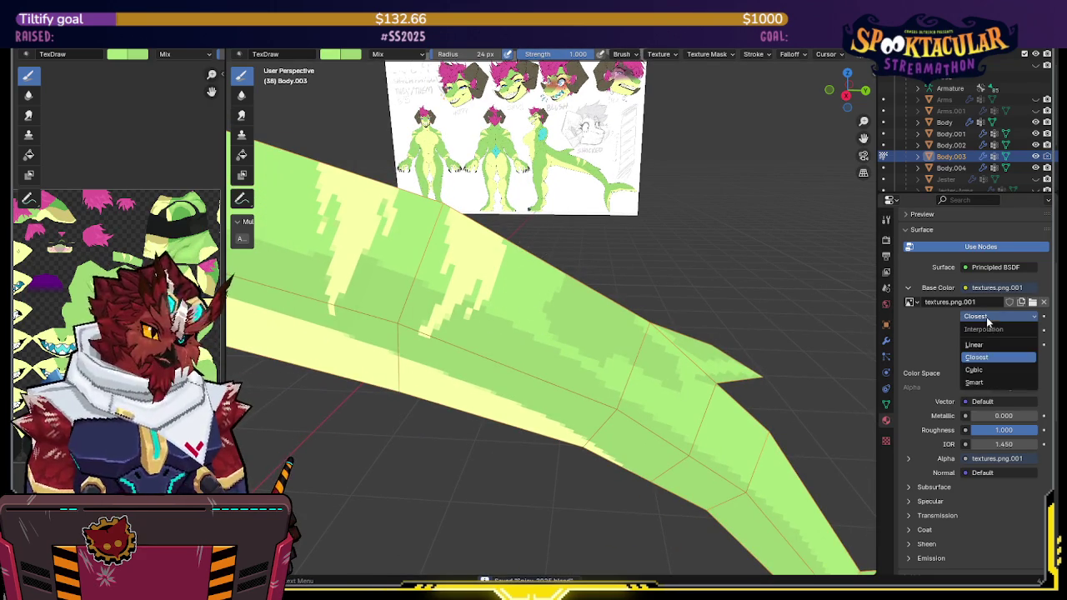
click(976, 372)
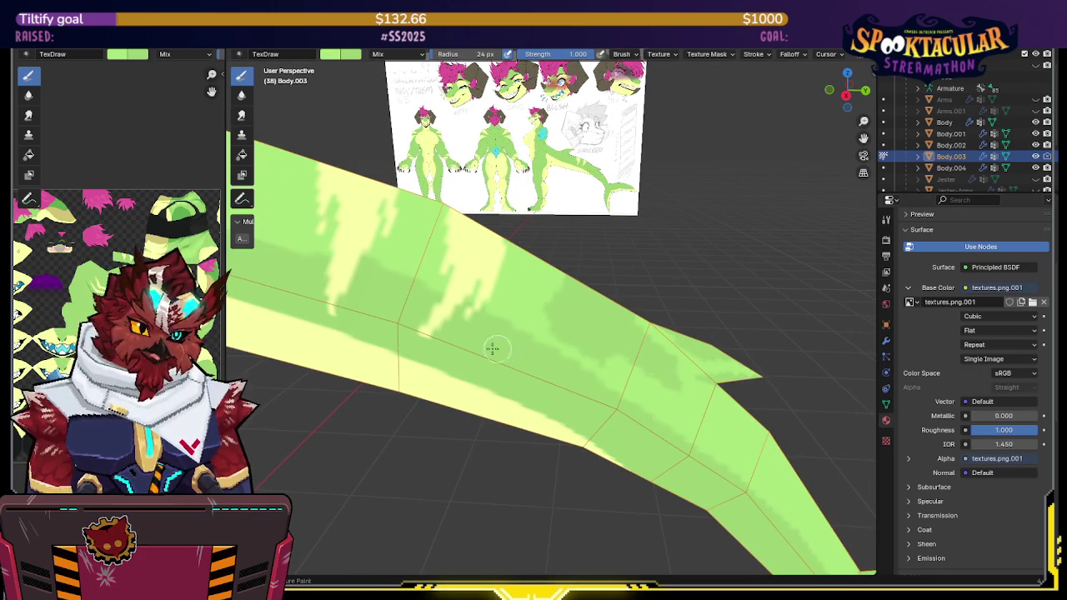
click(969, 318)
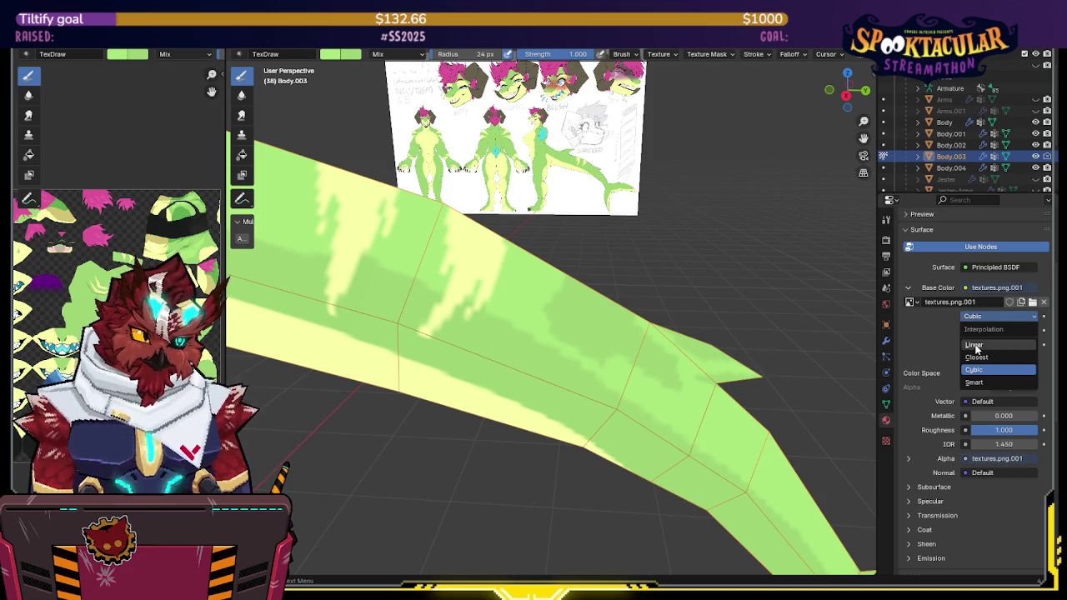
click(976, 348)
click(980, 318)
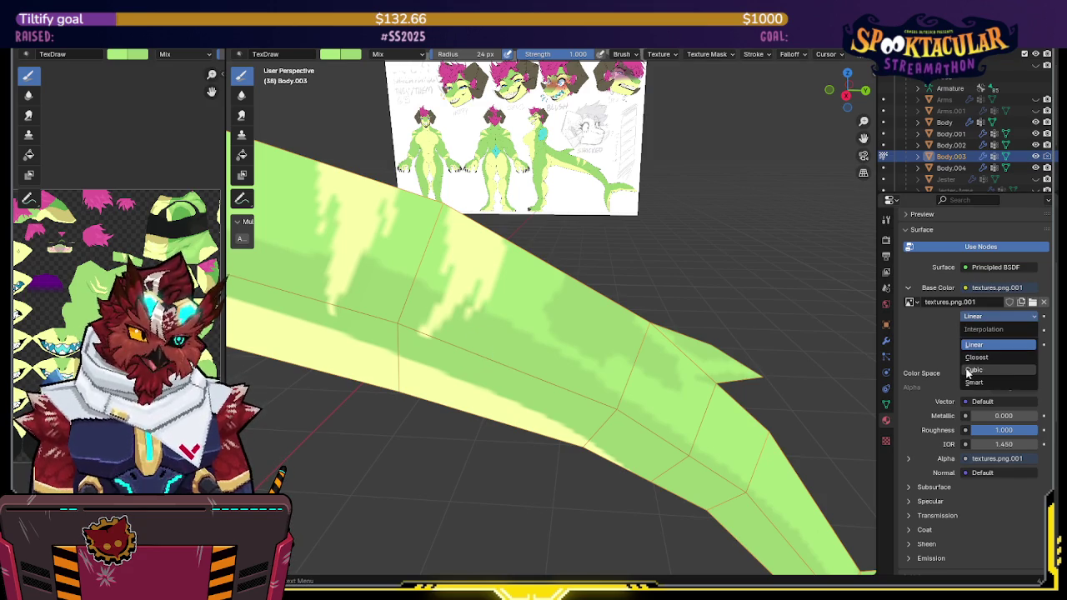
click(969, 369)
click(984, 317)
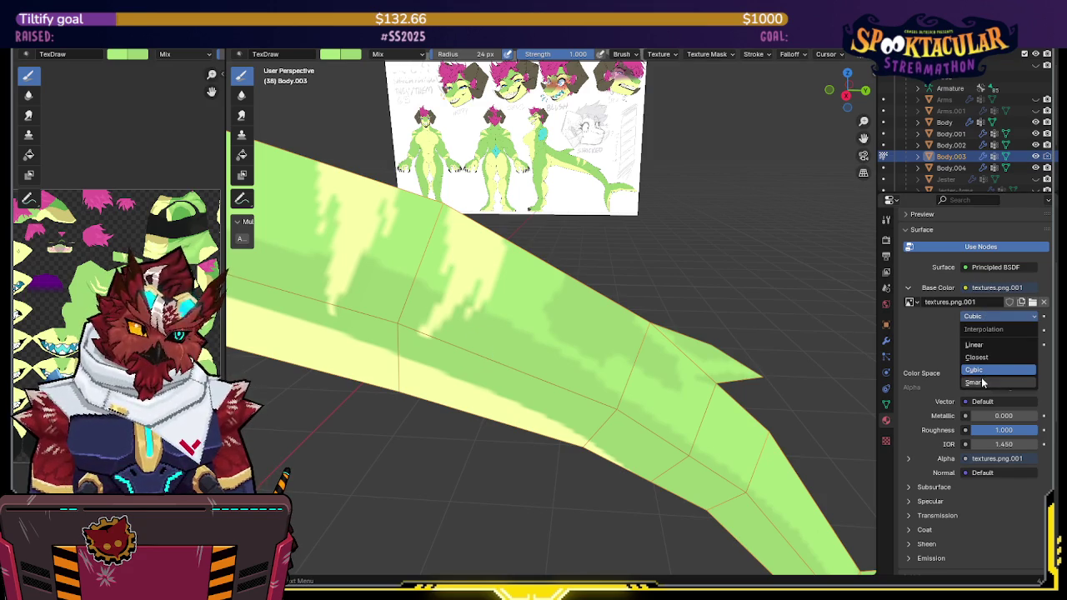
click(981, 377)
click(979, 321)
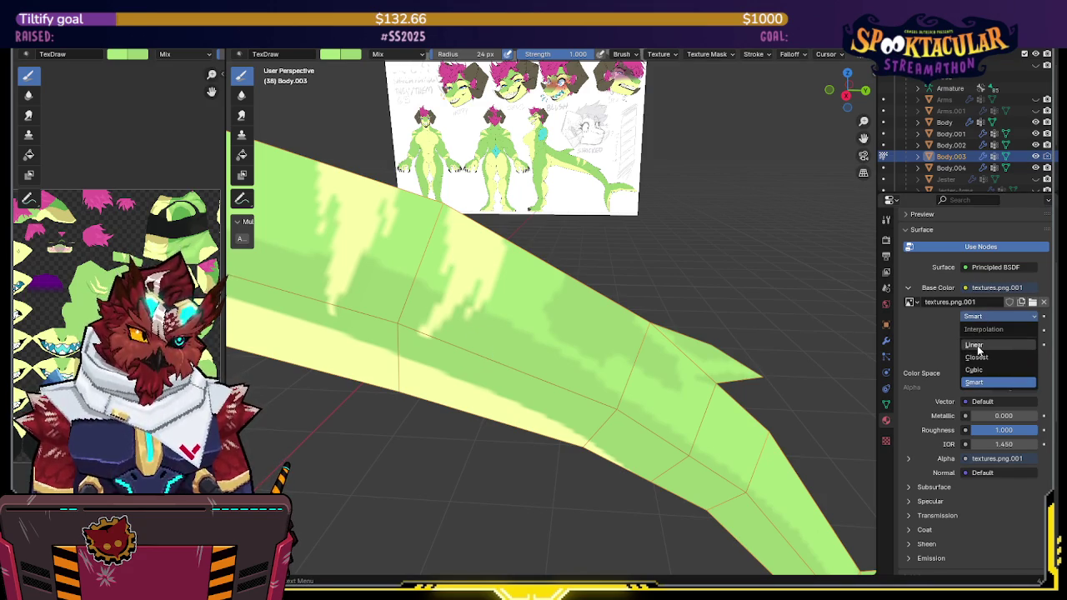
click(981, 337)
click(982, 316)
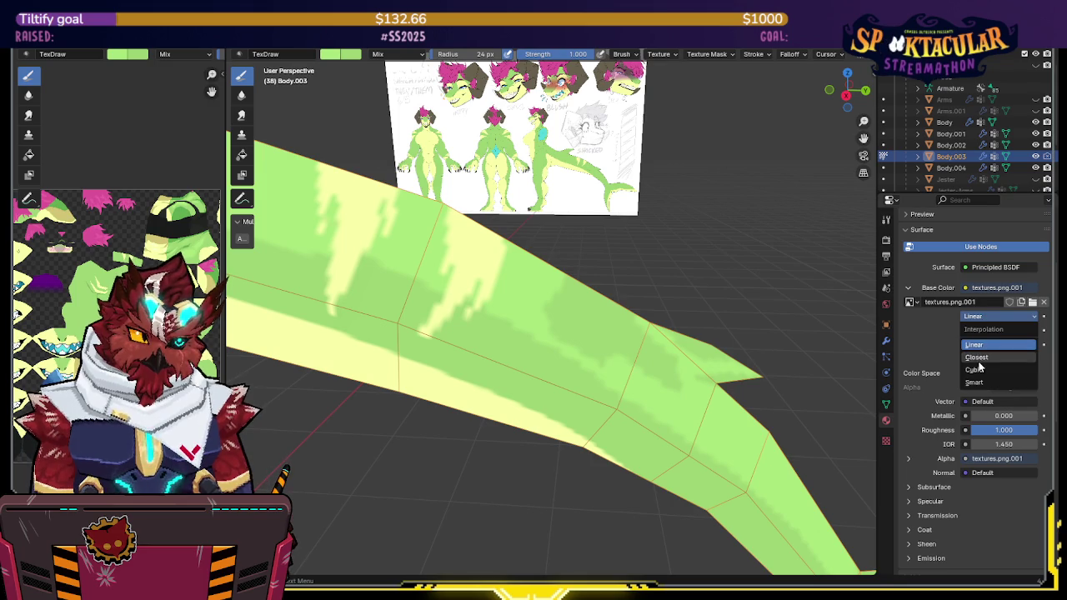
click(979, 350)
middle_drag(738, 348, 617, 305)
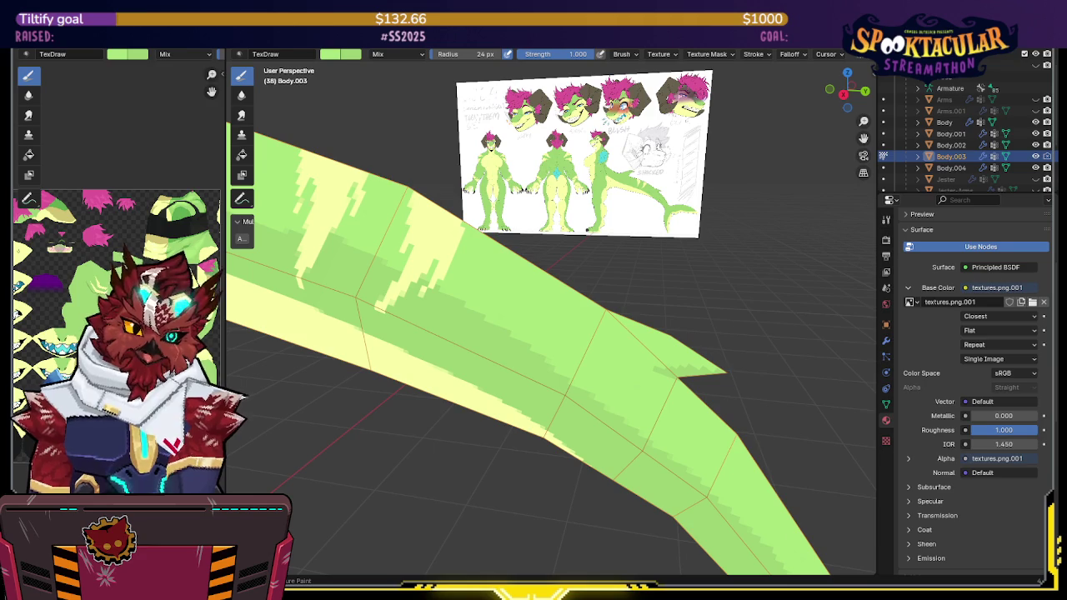
Step: Orbit around the tail fin, briefly hiding overlays to judge the texture
mouse_move(592, 286)
middle_down()
mouse_move(568, 286)
mouse_move(620, 257)
mouse_move(660, 276)
mouse_move(627, 286)
middle_up()
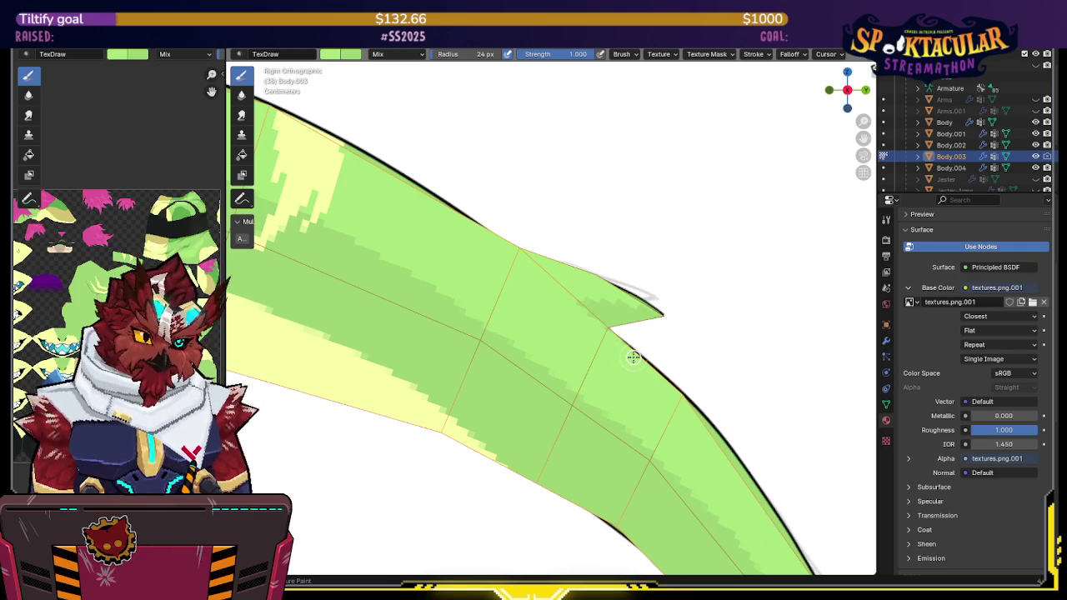
mouse_move(637, 342)
middle_down()
mouse_move(595, 314)
mouse_move(557, 336)
mouse_move(620, 316)
middle_up()
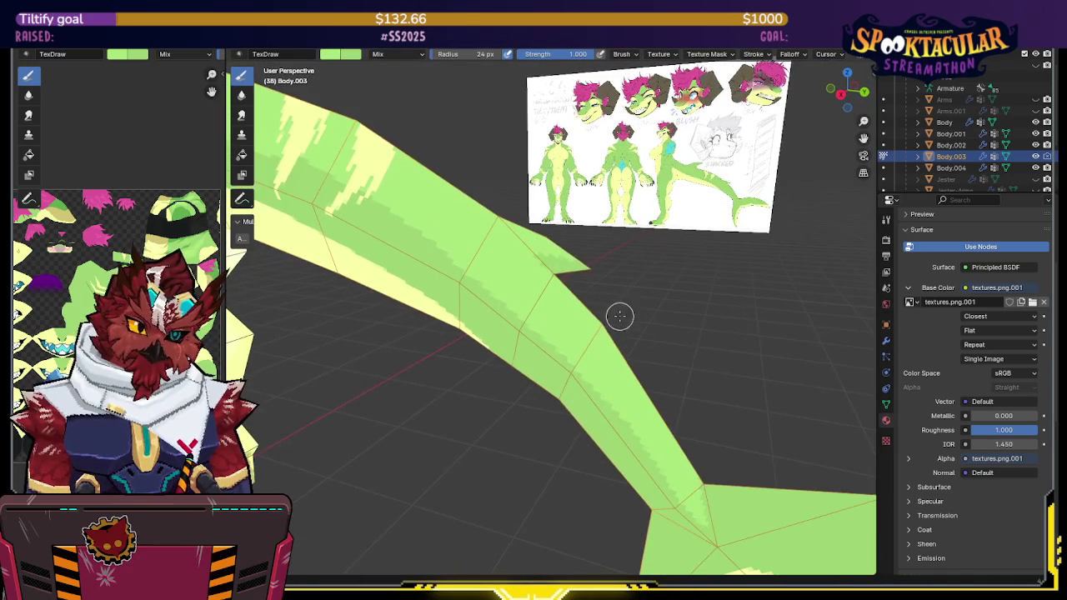
key(shift+alt+z)
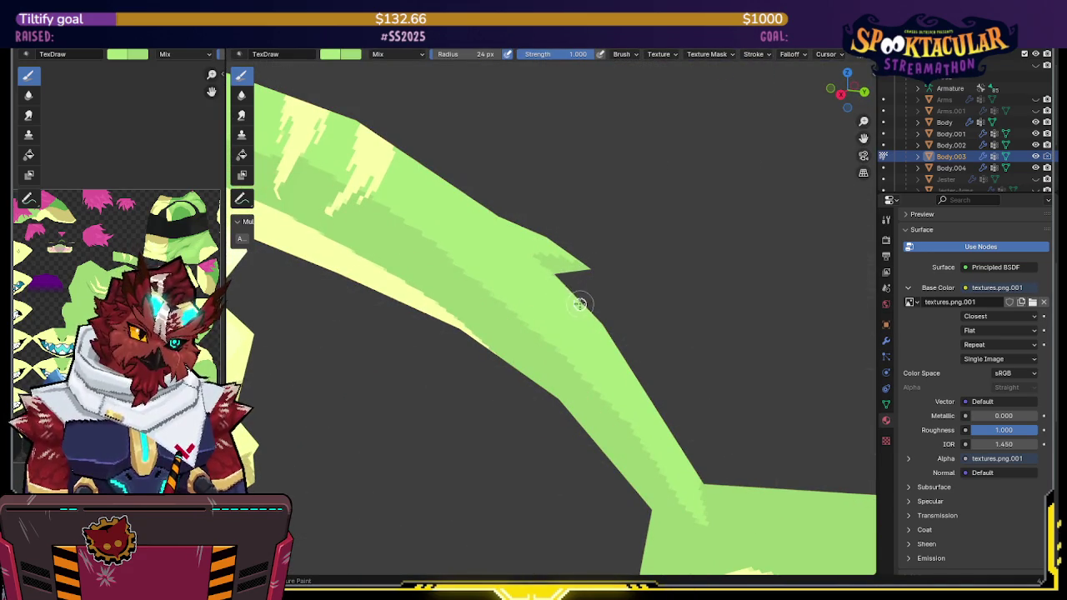
middle_drag(628, 355, 584, 231)
key(shift+alt+z)
scroll(639, 295, down, 3)
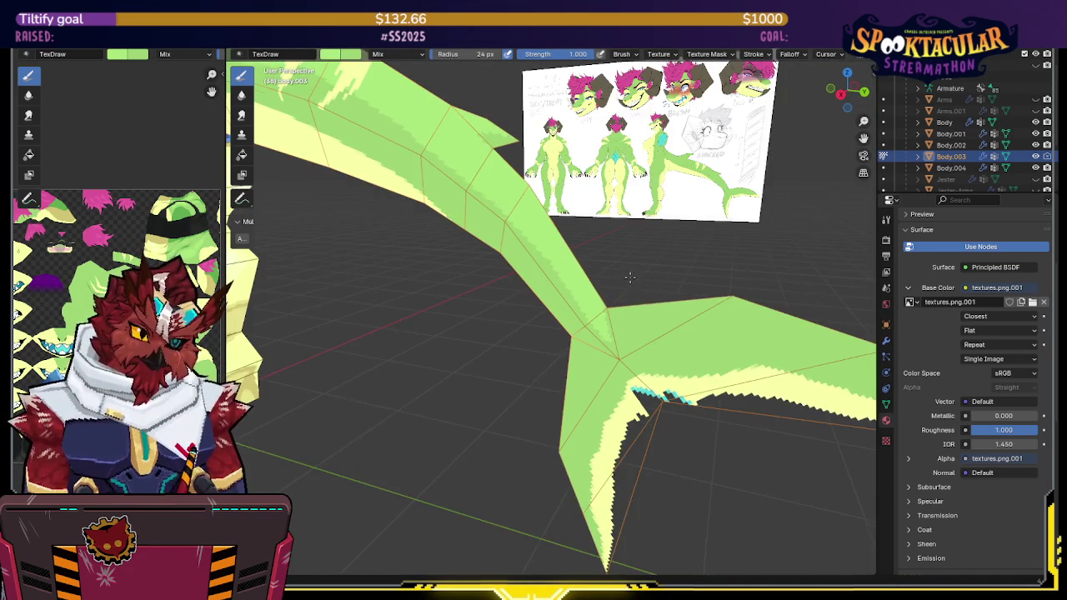
scroll(634, 276, up, 3)
Step: Paint a green stroke across the fin's pale yellow band, then snap to Right view
mouse_move(614, 264)
middle_down()
mouse_move(627, 309)
mouse_move(648, 294)
middle_up()
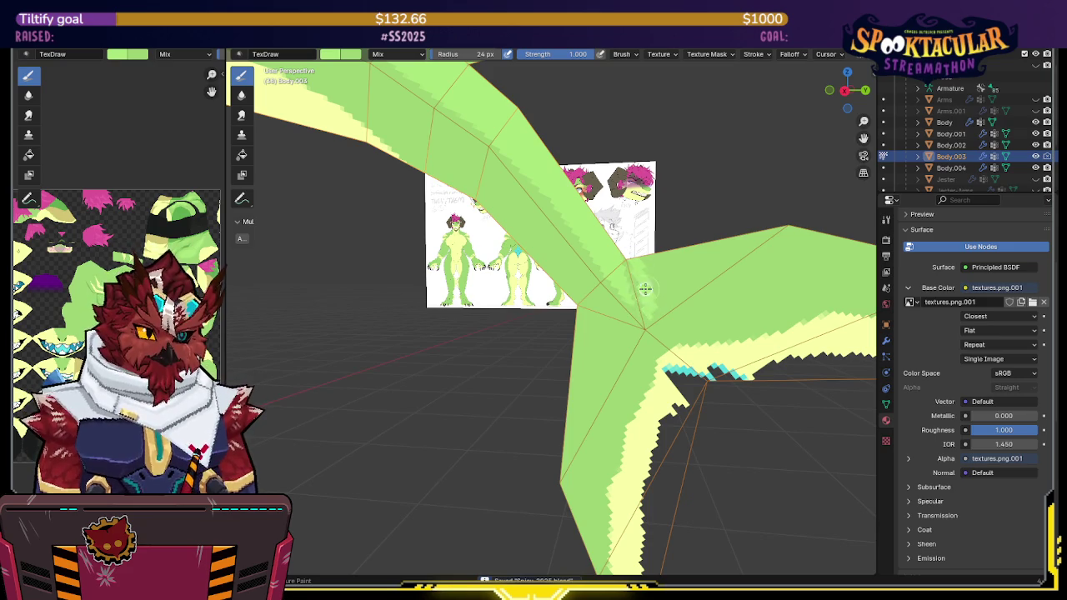
middle_drag(649, 309, 536, 298)
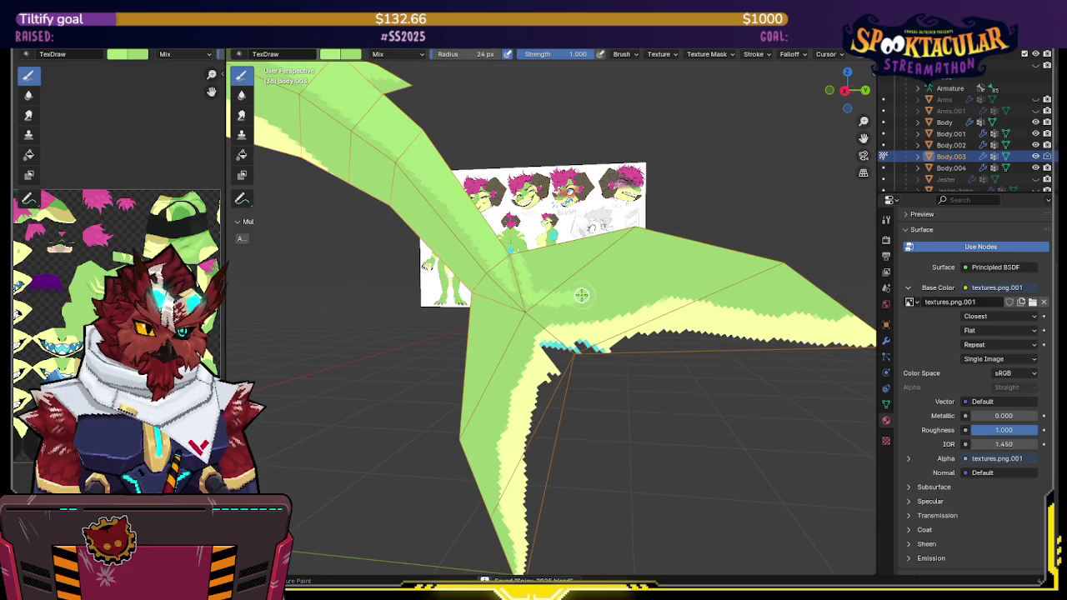
drag(575, 297, 833, 302)
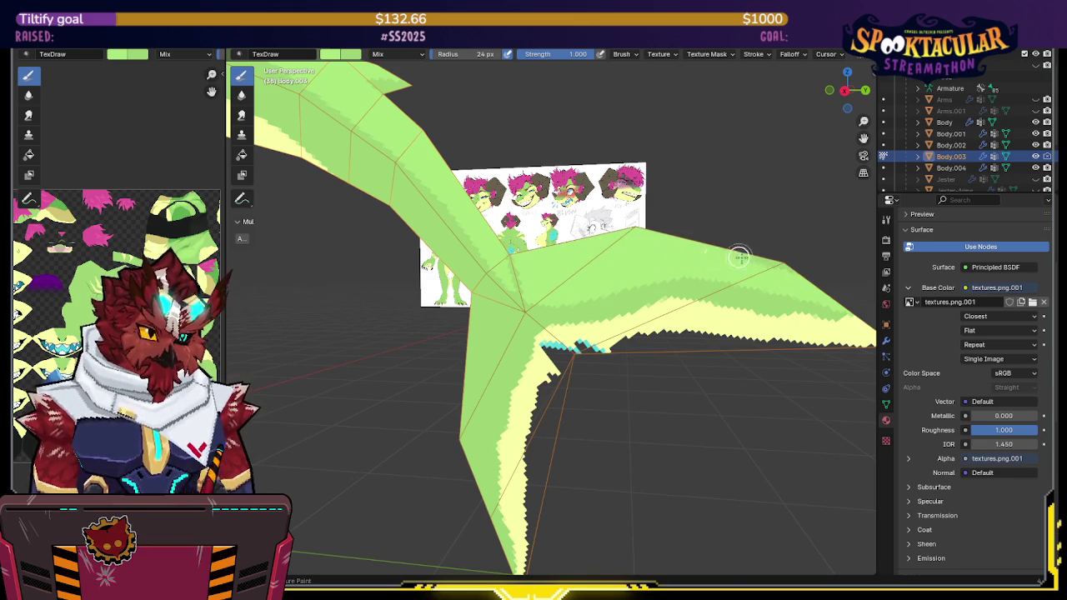
mouse_move(706, 237)
middle_down()
mouse_move(525, 295)
mouse_move(544, 282)
middle_up()
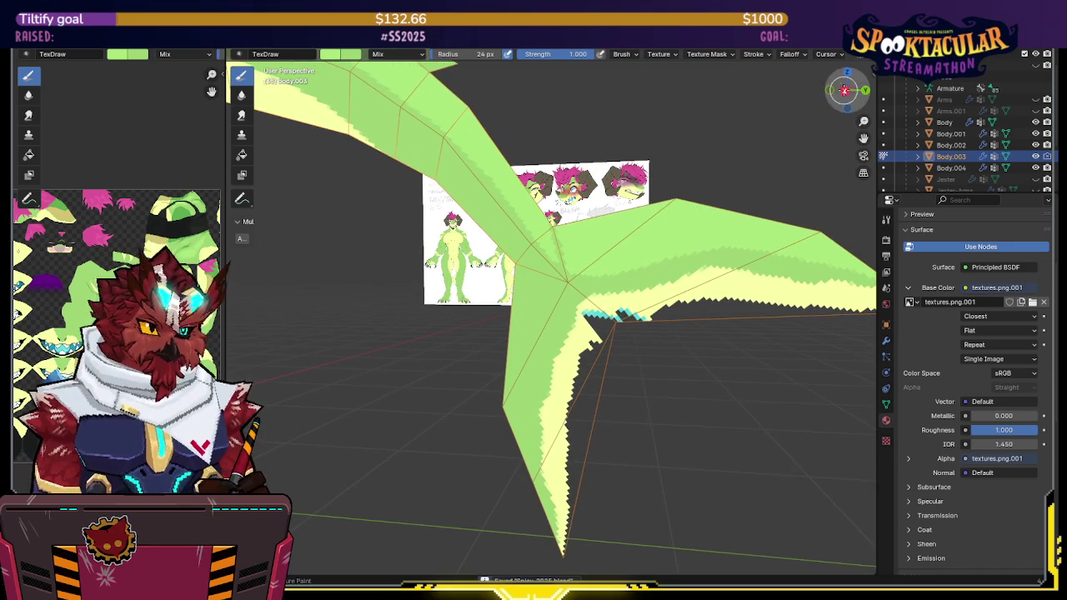
click(845, 90)
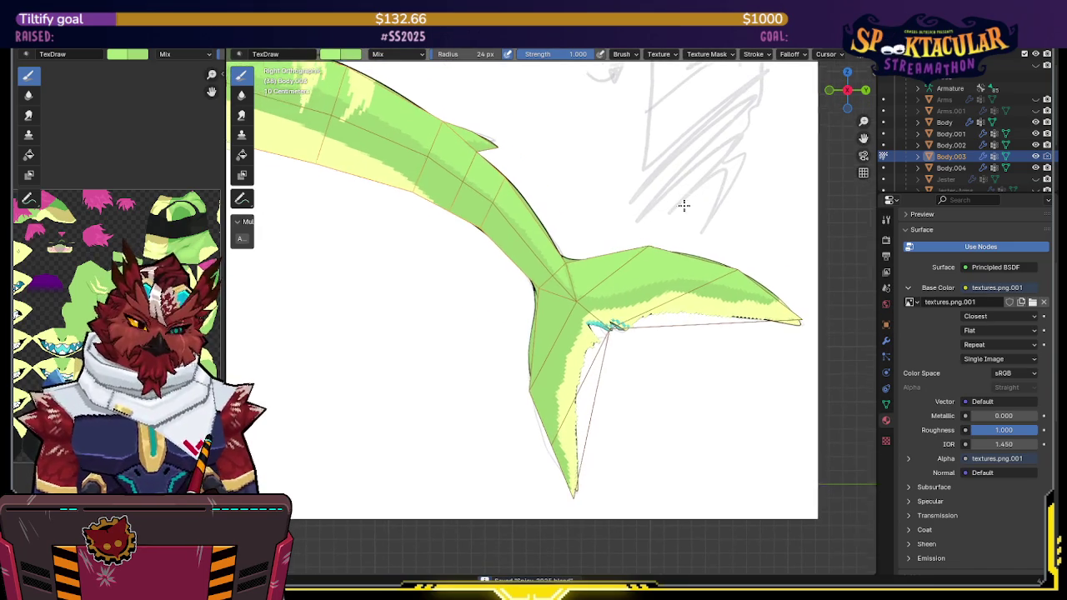
scroll(672, 219, up, 2)
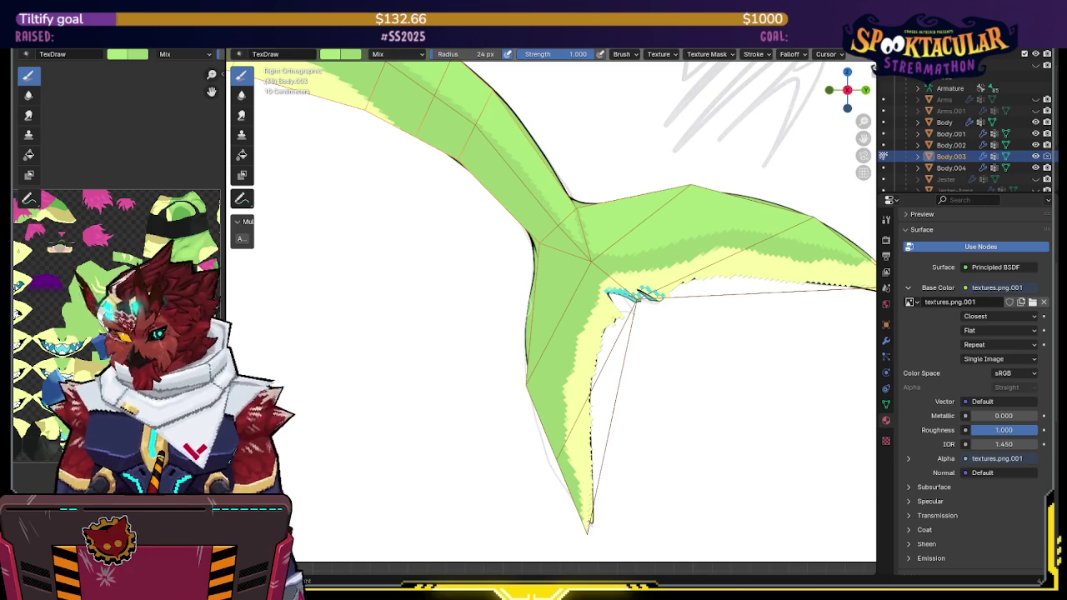
shift+middle_drag(644, 290, 617, 284)
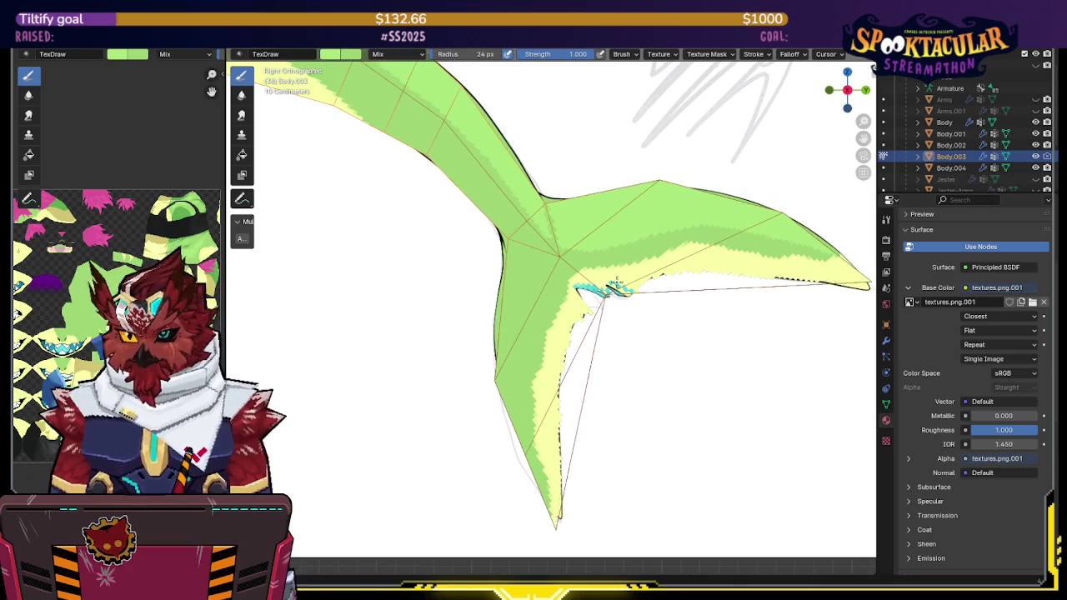
Step: Frame the fin and paint a dark green stroke down the lower fin lobe
shift+middle_drag(712, 310, 638, 264)
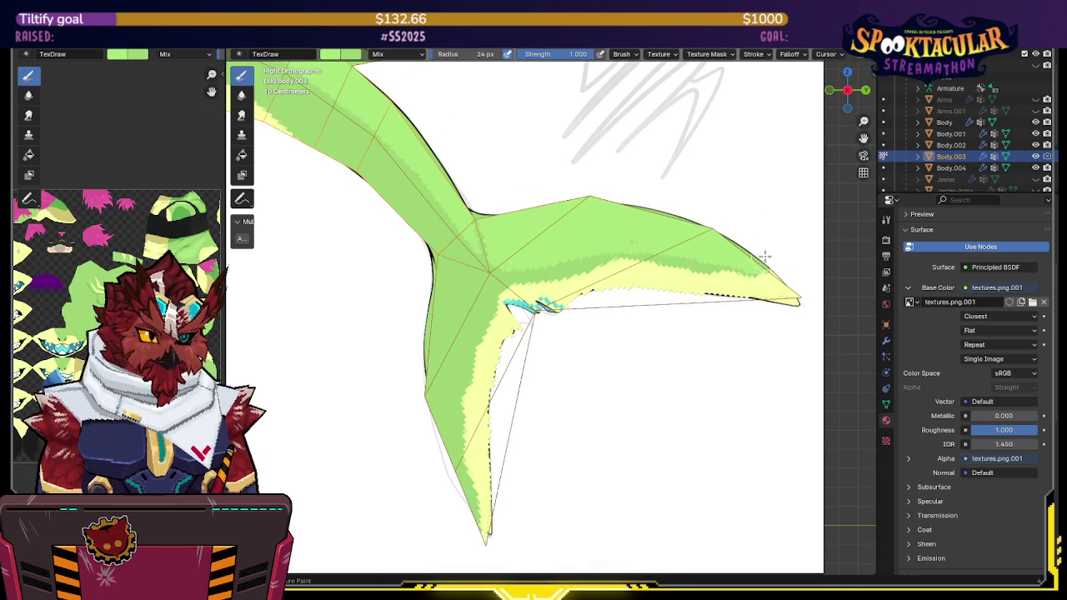
mouse_move(434, 282)
shift+middle_down()
mouse_move(481, 244)
mouse_move(459, 230)
shift+middle_up()
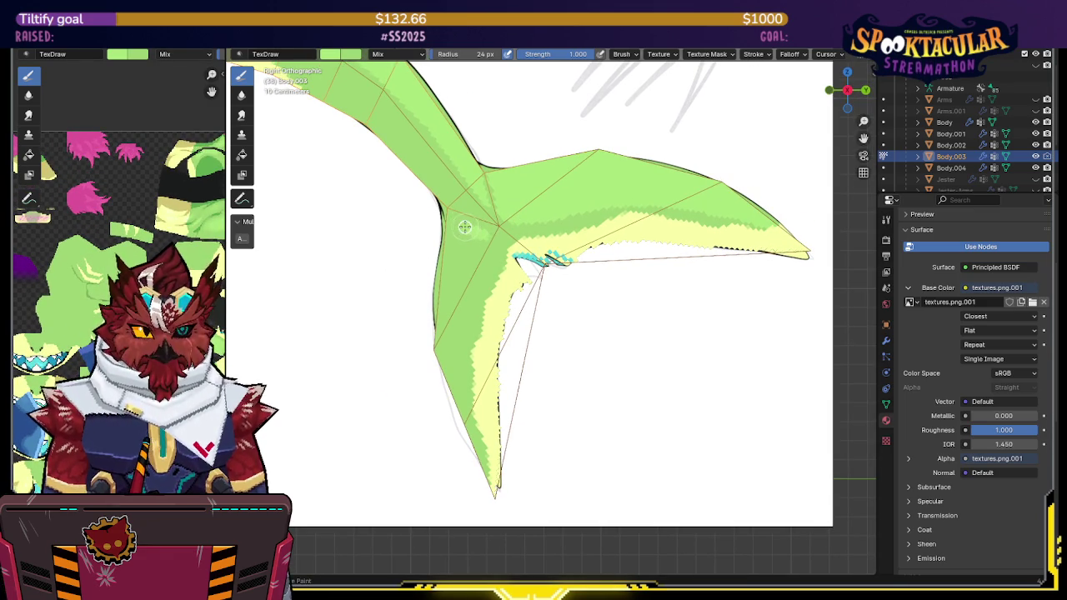
drag(459, 373, 469, 222)
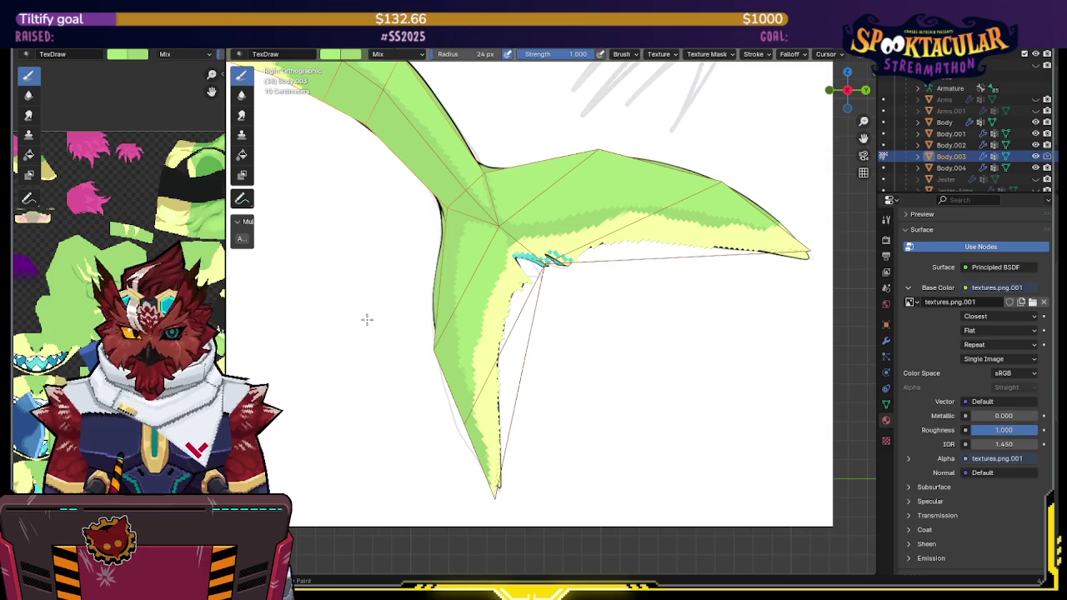
scroll(399, 220, down, 2)
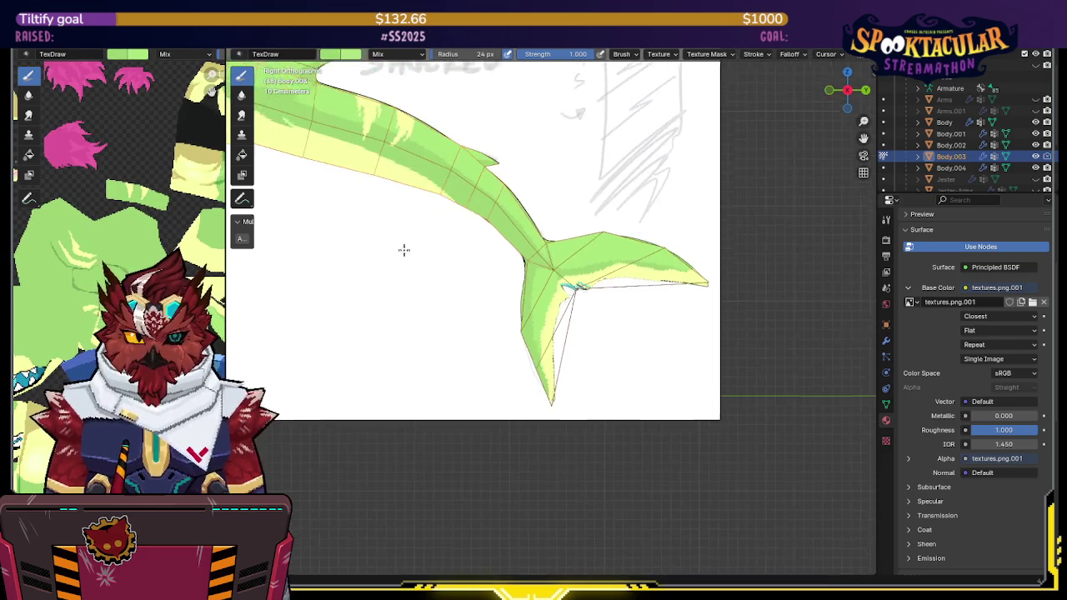
Step: Snap to a straight Right view of the tail and sample its pale spike colour
middle_drag(376, 239, 540, 266)
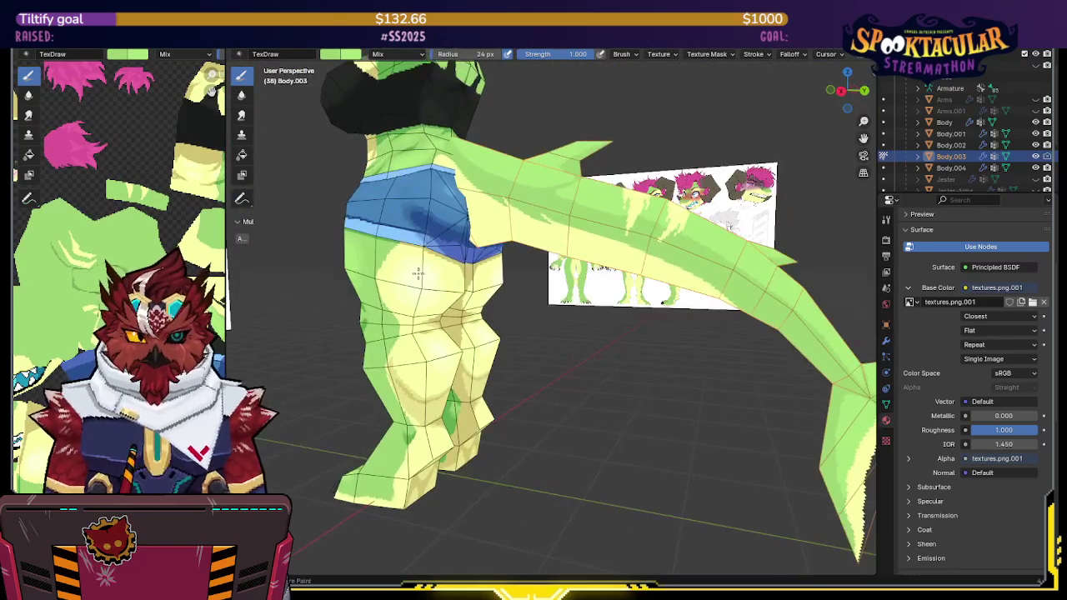
middle_drag(580, 267, 786, 74)
key(KP_3)
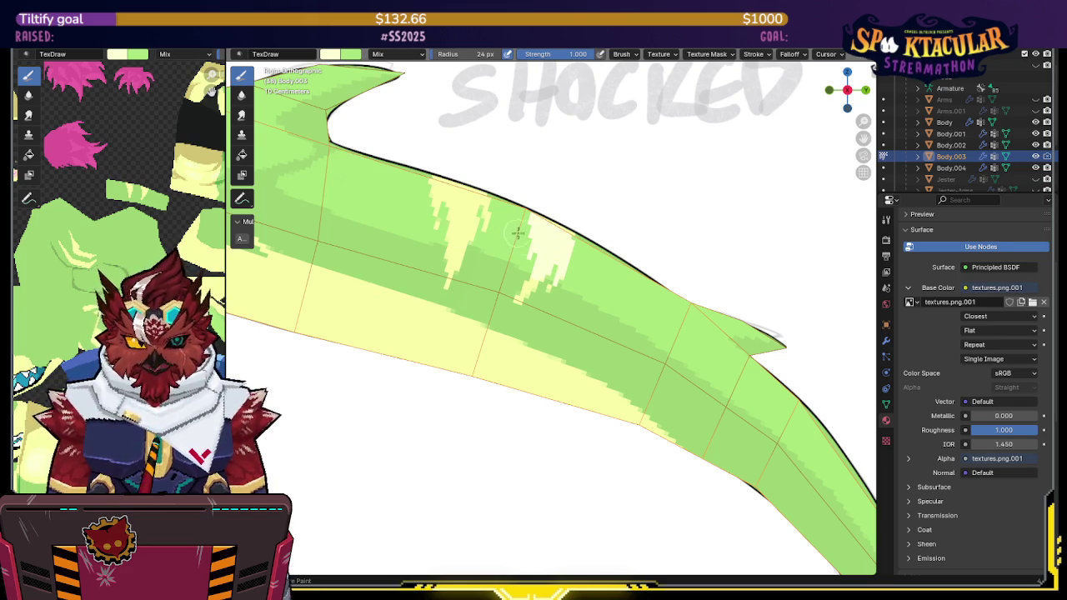
key(s)
key(s)
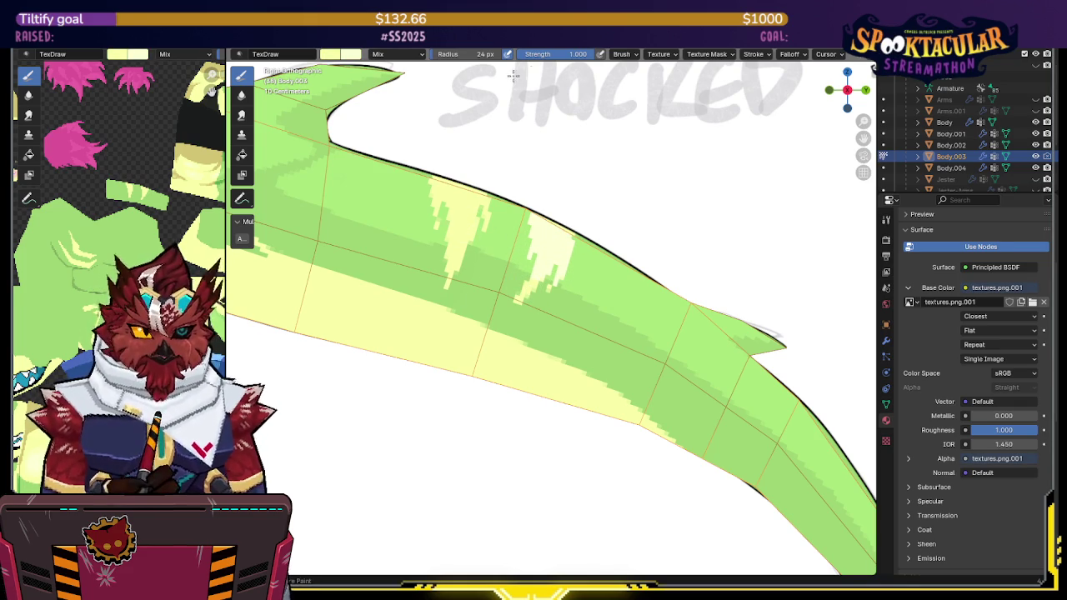
Step: Try the brush strength at about half, then set it back to 1.000
drag(590, 58, 542, 72)
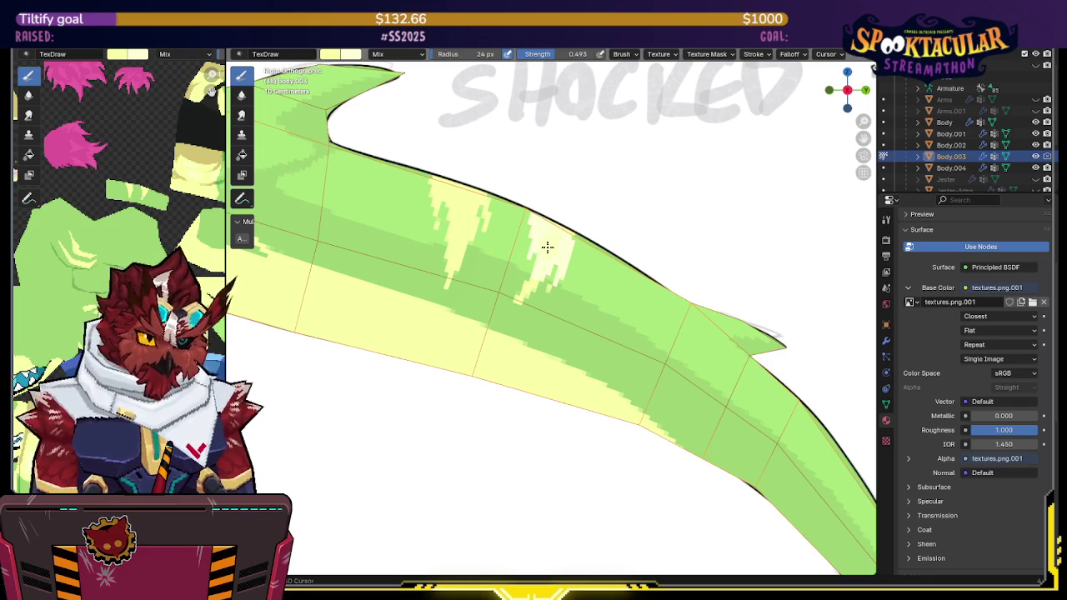
drag(562, 59, 608, 58)
scroll(562, 241, up, 1)
scroll(534, 242, up, 2)
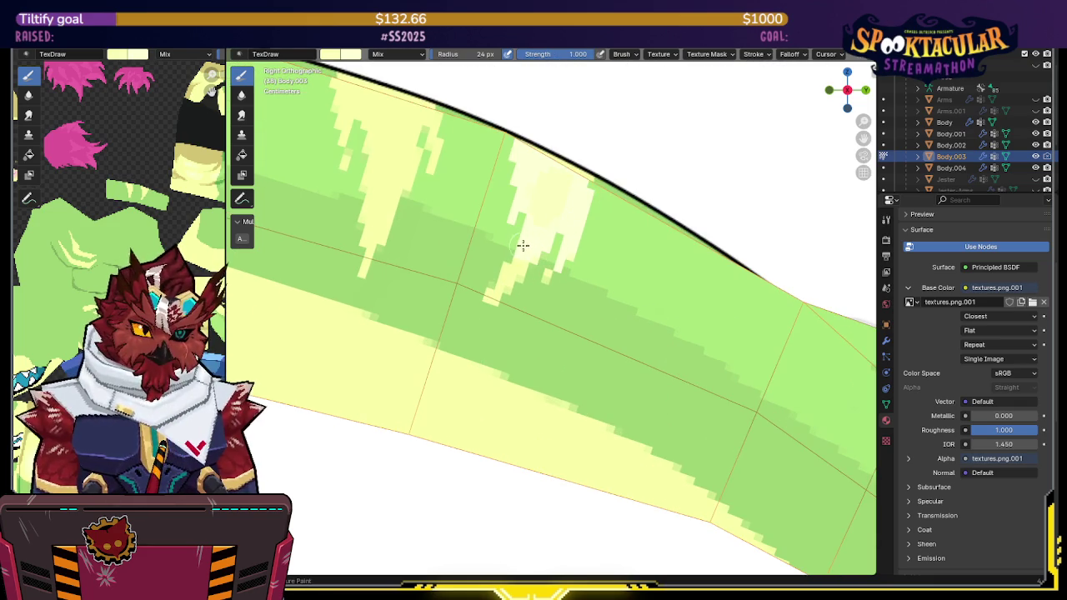
Step: Switch painting to the Fill tool and widen the texture image panel
click(243, 157)
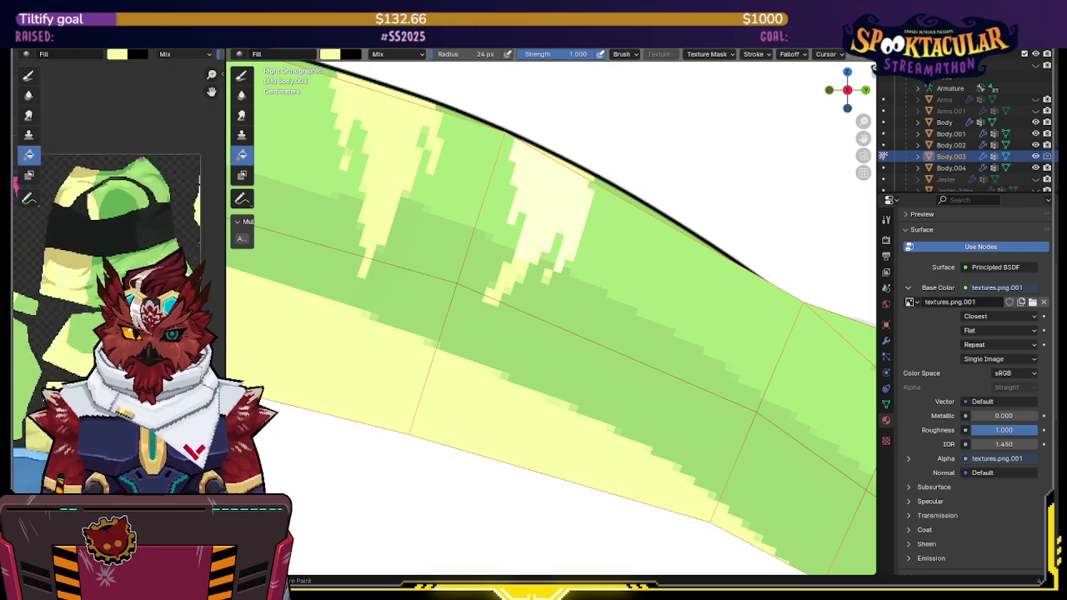
scroll(198, 194, up, 3)
middle_drag(198, 193, 191, 251)
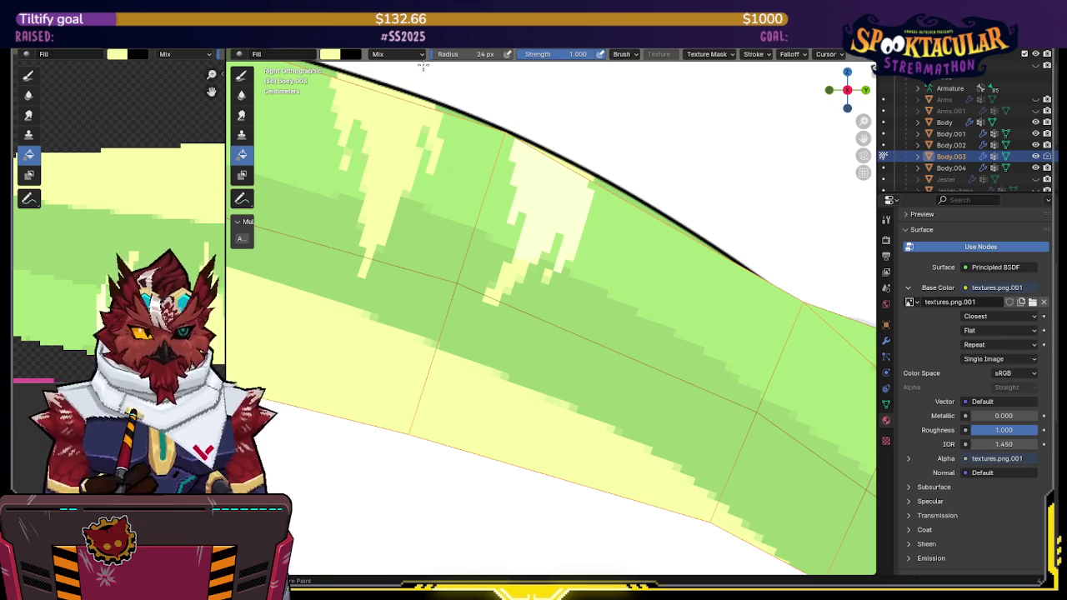
drag(226, 125, 560, 108)
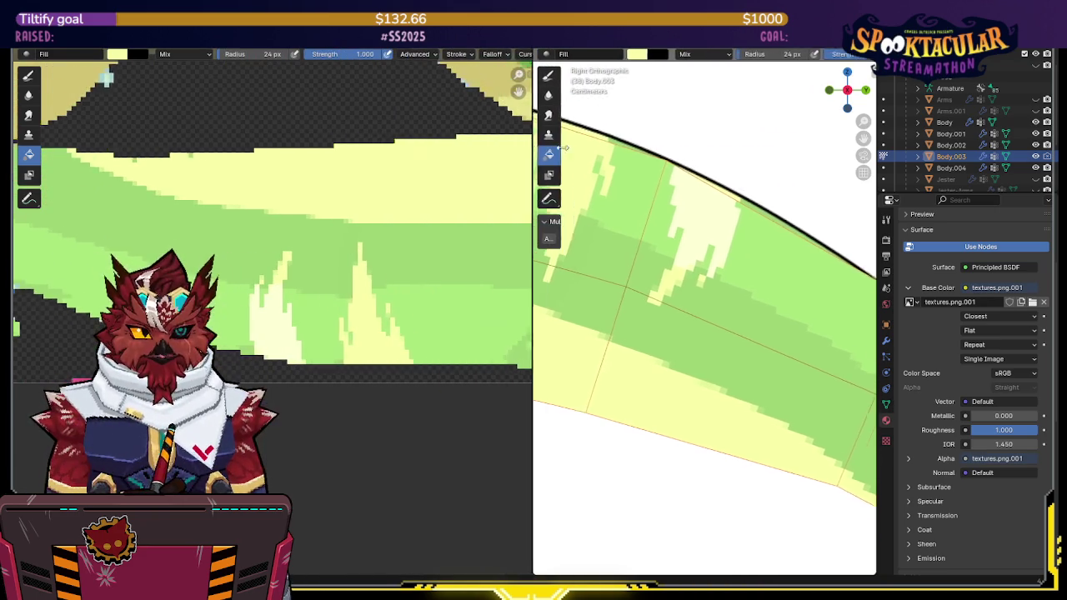
Step: Test a yellow fill on the pale flame region, undo it, and return to the brush
click(417, 53)
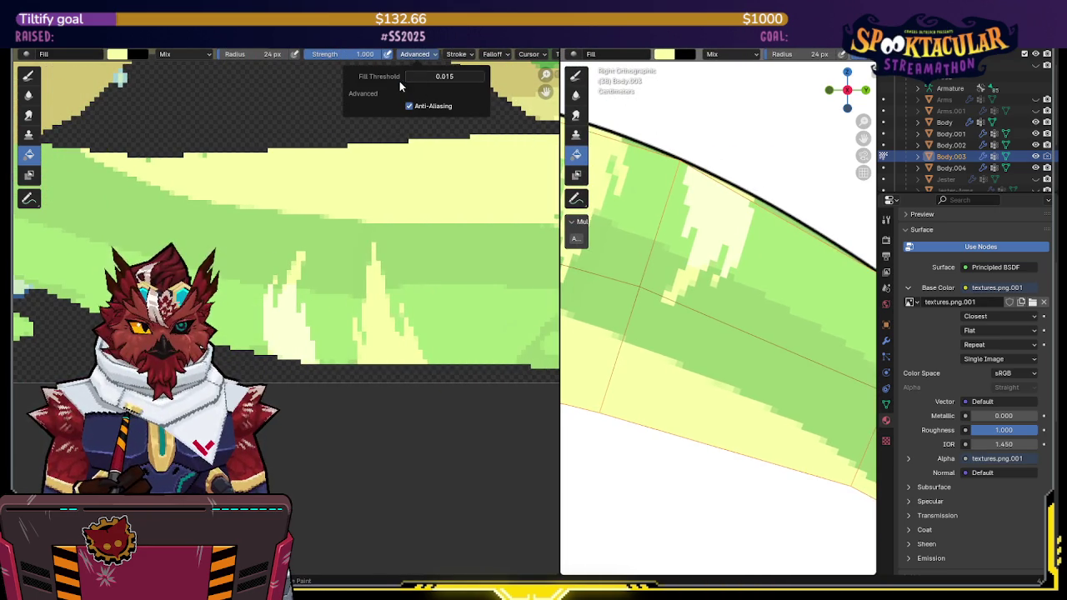
click(292, 340)
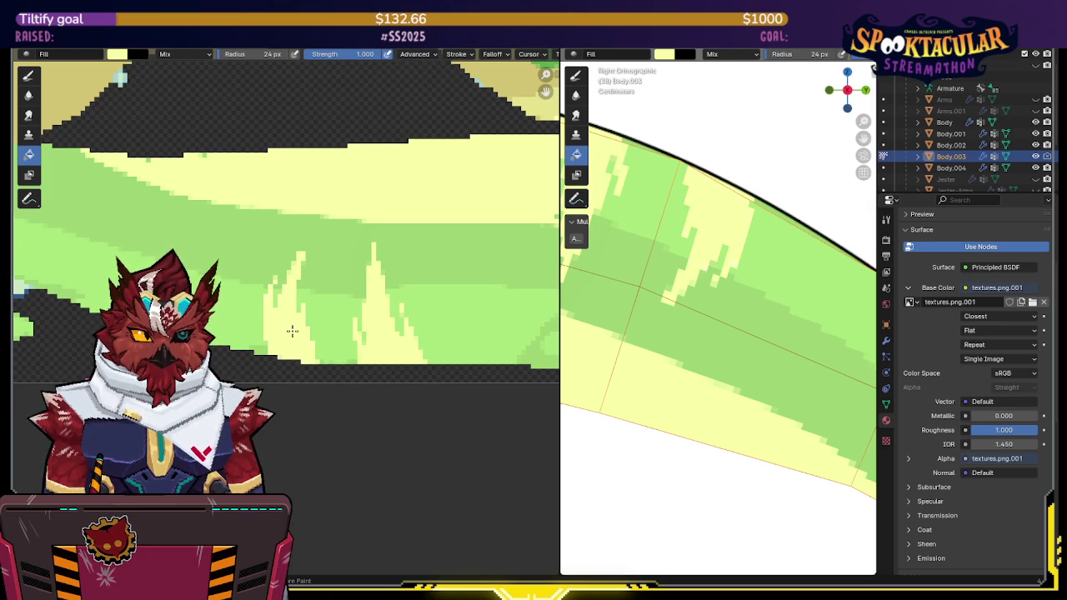
key(ctrl+z)
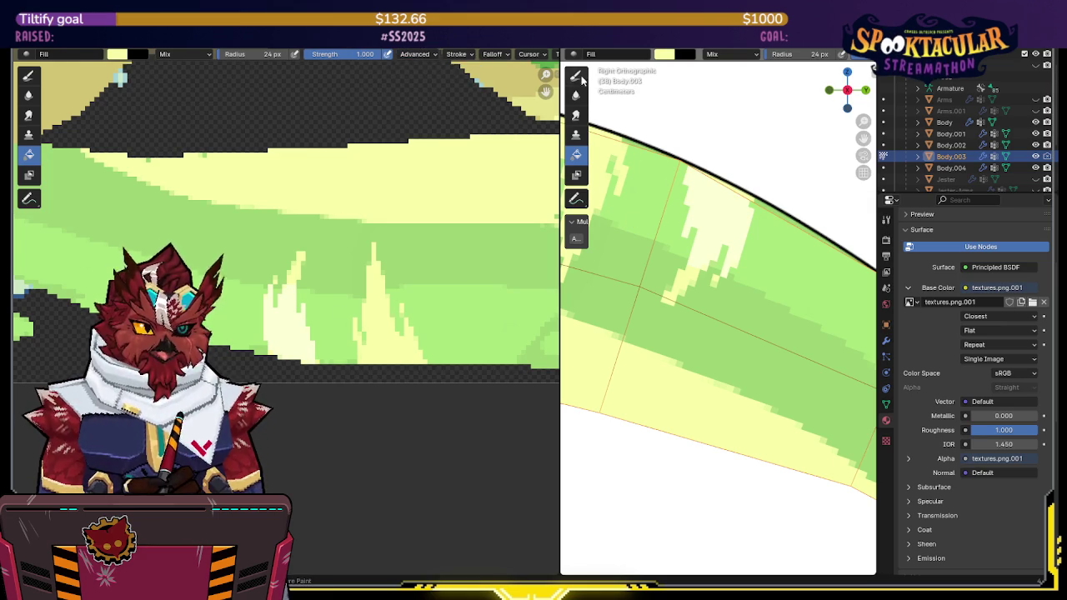
click(577, 76)
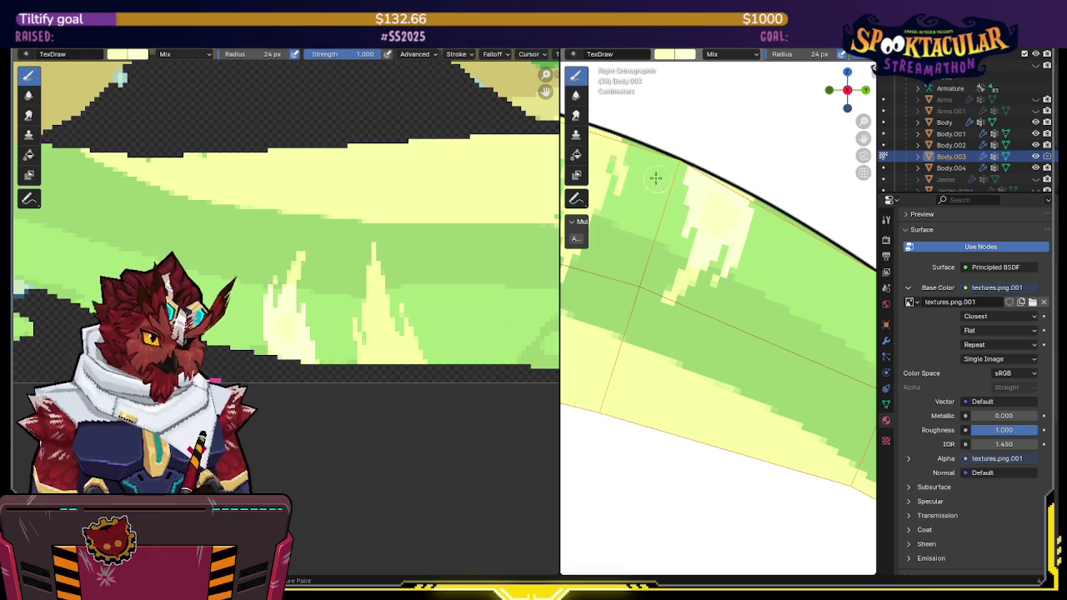
key(g)
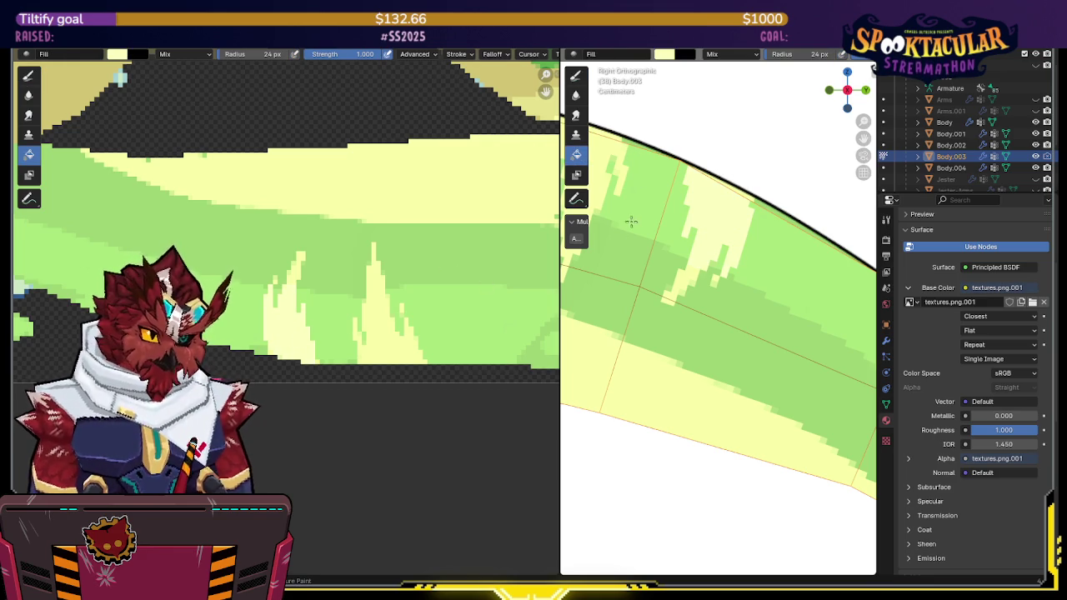
click(576, 75)
Step: Recheck the fill threshold, then test a yellow brush strip on the tail and undo it
shift+middle_drag(642, 134, 674, 163)
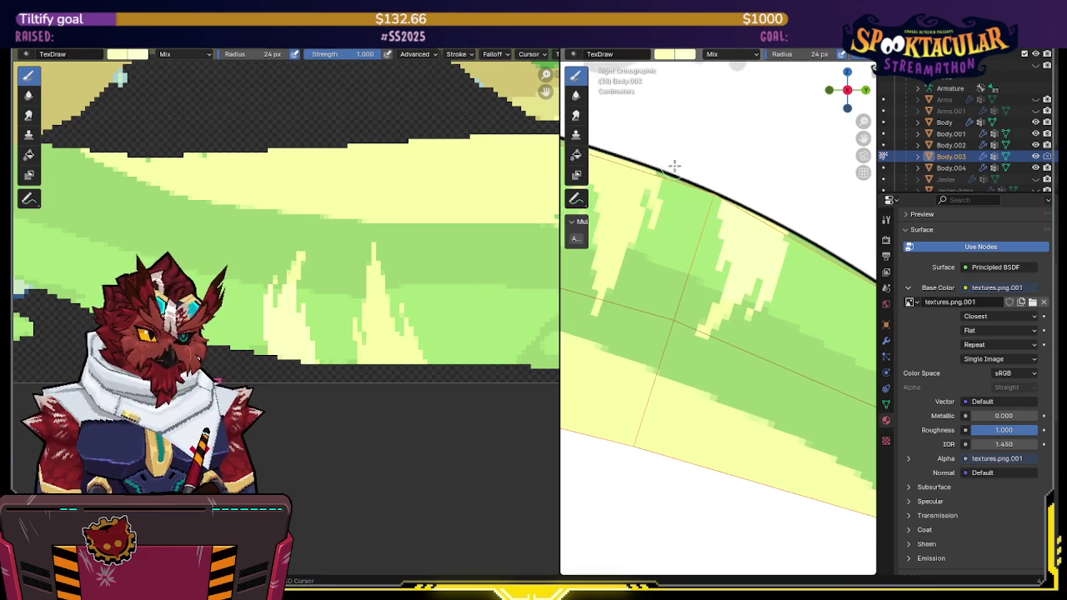
mouse_move(733, 248)
middle_down()
mouse_move(710, 238)
mouse_move(639, 257)
middle_up()
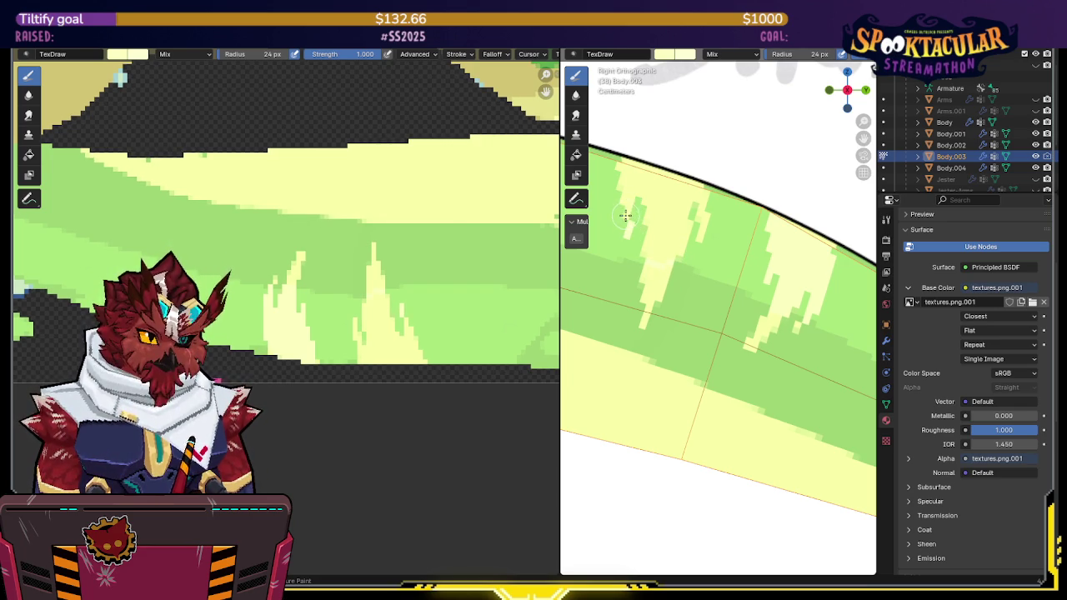
click(576, 155)
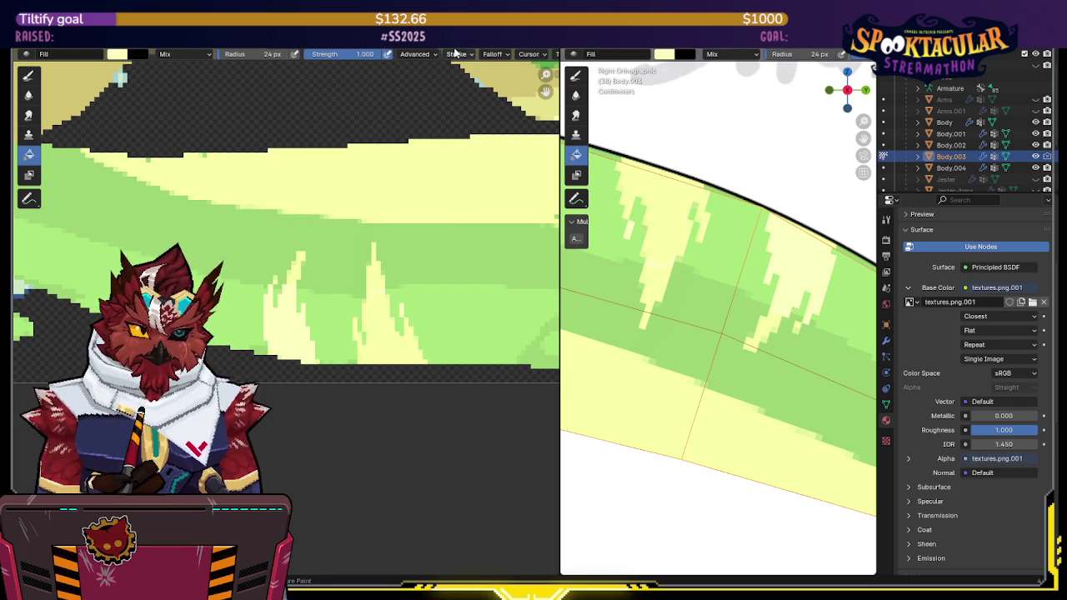
click(414, 54)
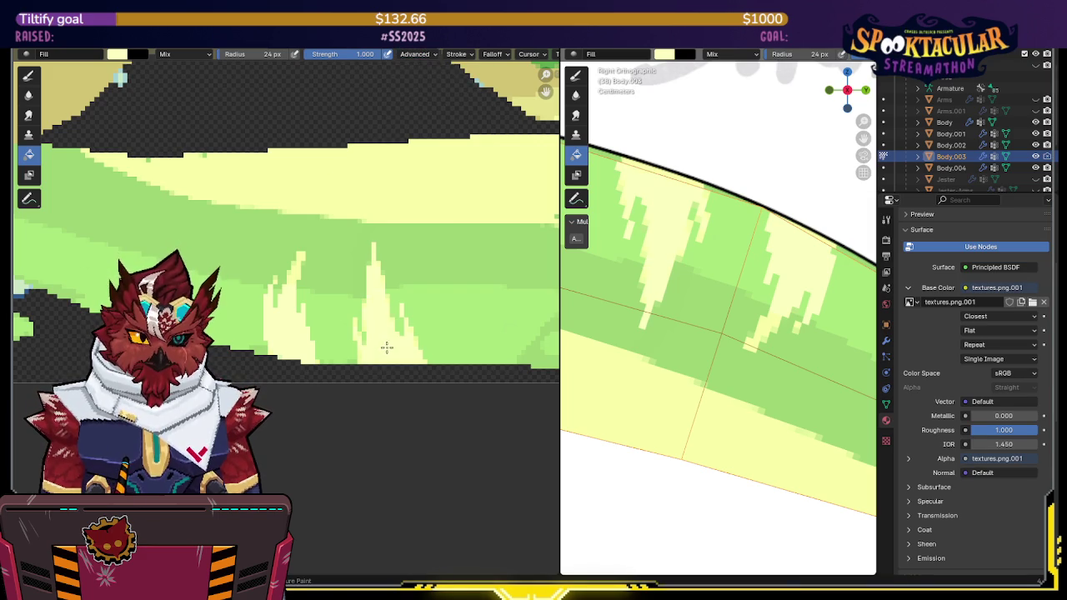
click(576, 76)
drag(648, 218, 654, 218)
key(ctrl+z)
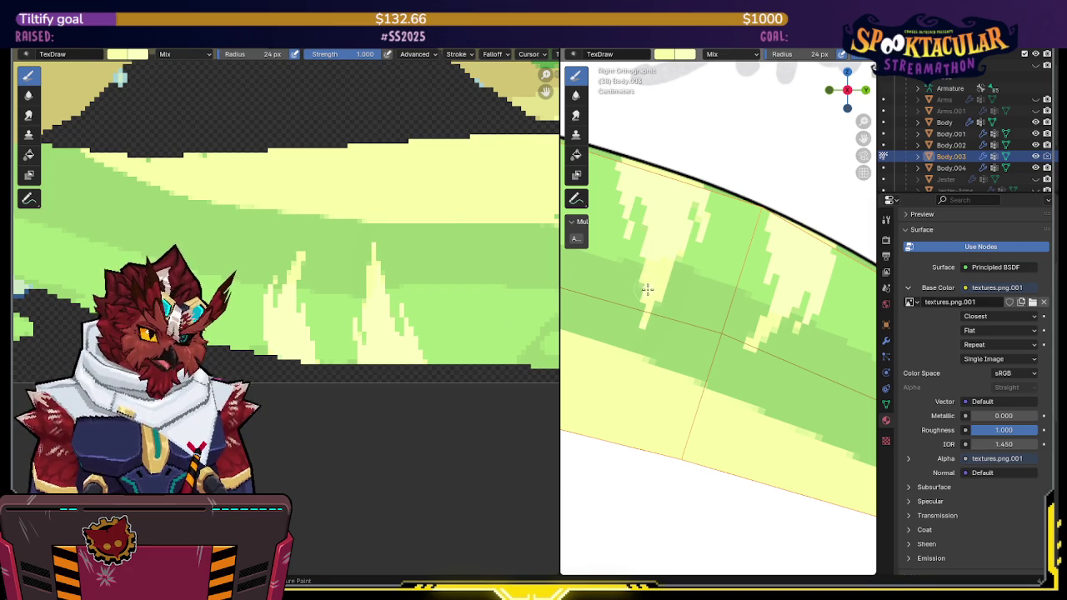
Step: Drag the image panel border far left so the 3D tail view spans most of the screen
scroll(649, 287, down, 1)
scroll(659, 267, down, 2)
scroll(665, 295, down, 2)
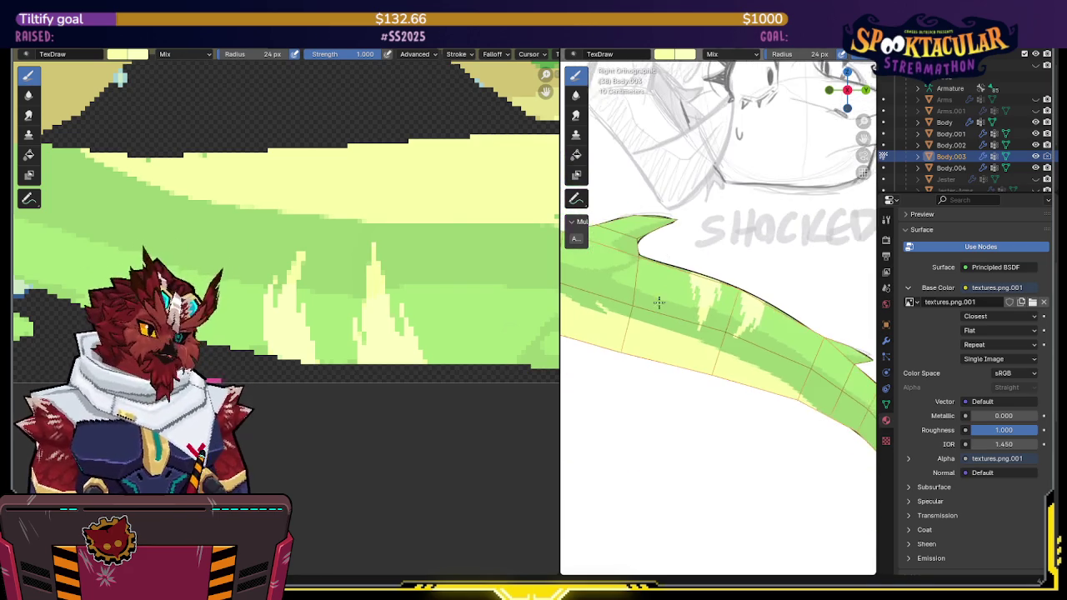
scroll(684, 250, up, 3)
scroll(364, 268, up, 1)
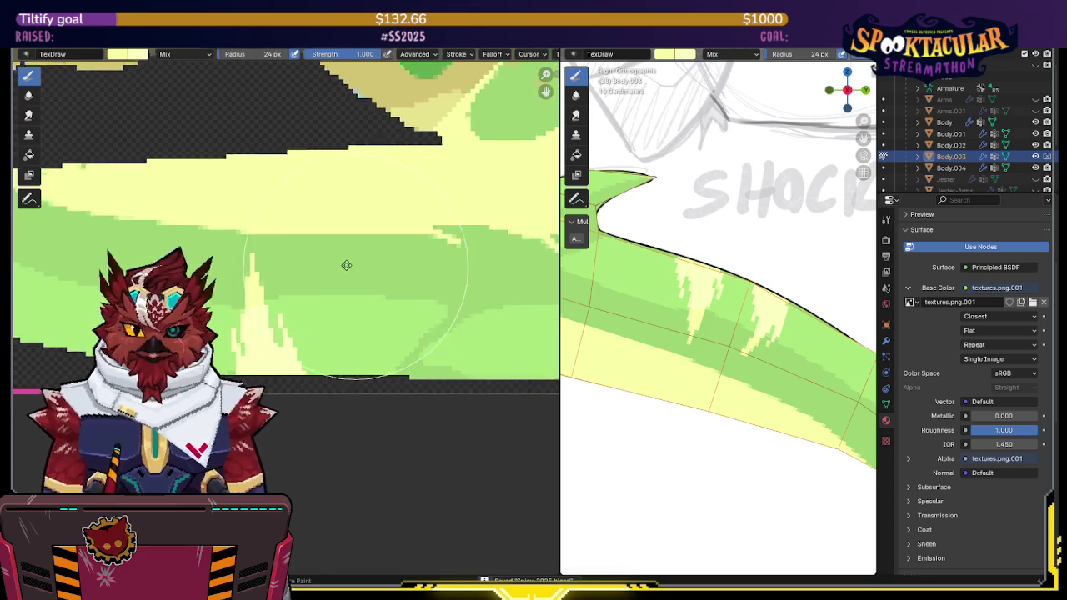
scroll(364, 268, down, 2)
scroll(362, 231, down, 2)
scroll(334, 259, down, 1)
scroll(302, 283, down, 1)
scroll(361, 291, down, 1)
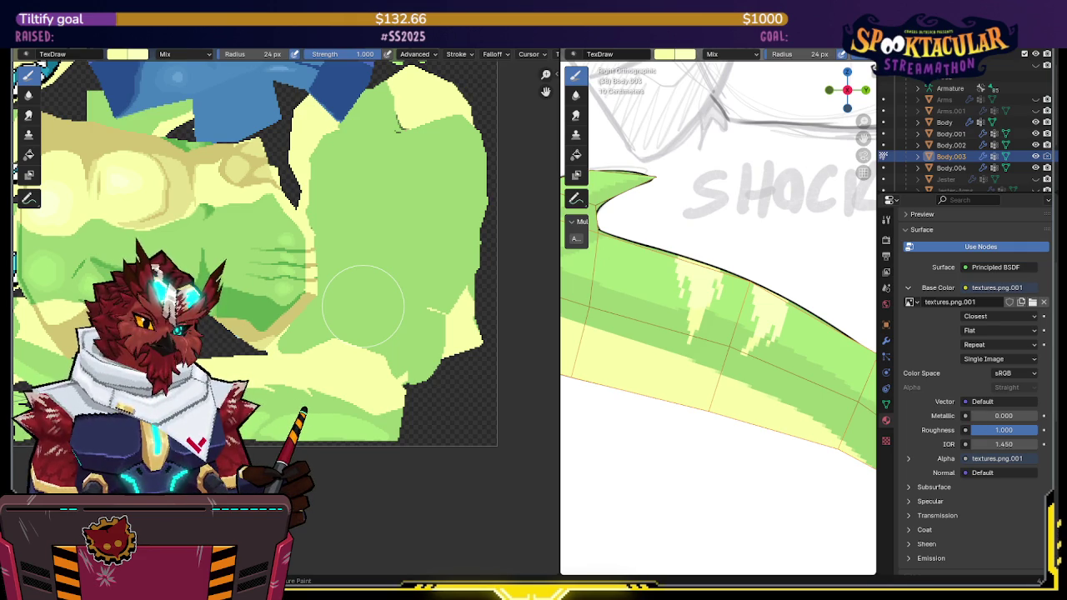
scroll(198, 197, up, 2)
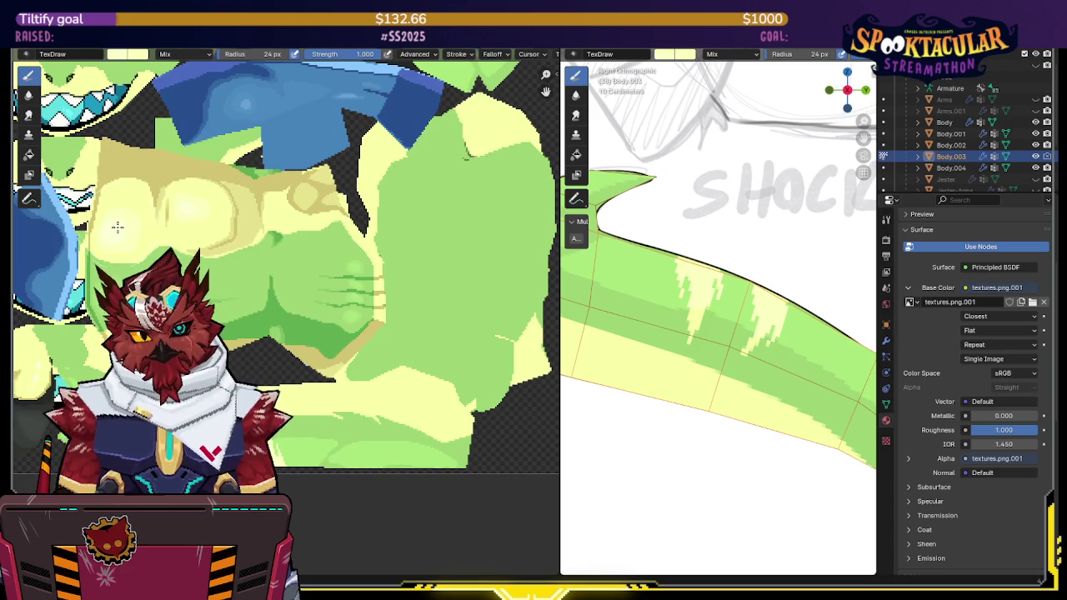
scroll(121, 227, up, 3)
scroll(250, 250, up, 2)
scroll(350, 301, up, 2)
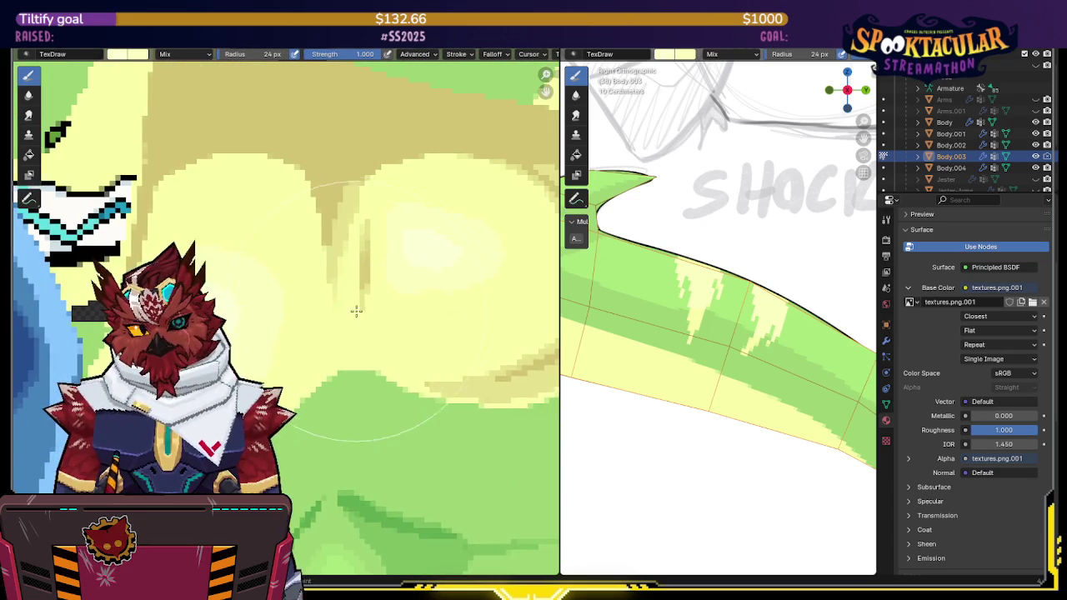
scroll(355, 311, down, 3)
scroll(450, 201, up, 2)
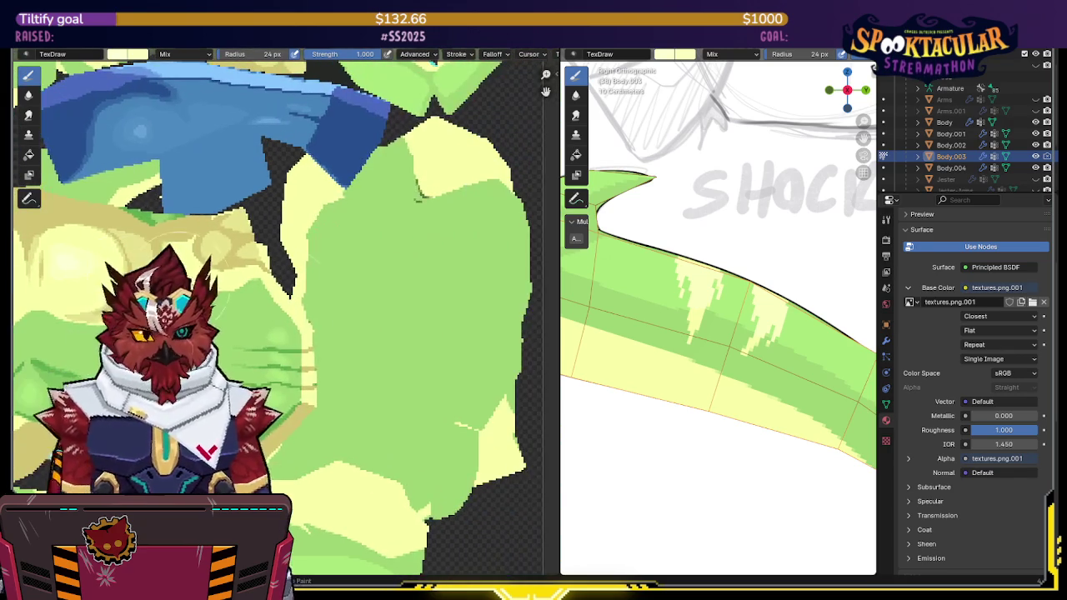
drag(560, 351, 164, 350)
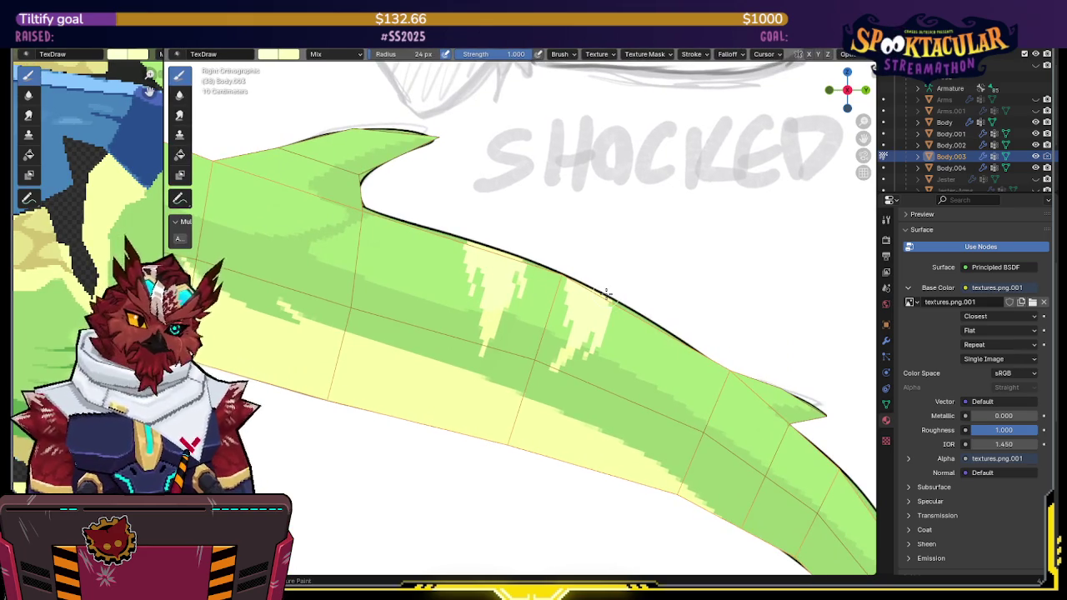
Step: Zoom the viewport onto the tail and select the brush Strength field
scroll(572, 214, up, 2)
scroll(469, 218, up, 1)
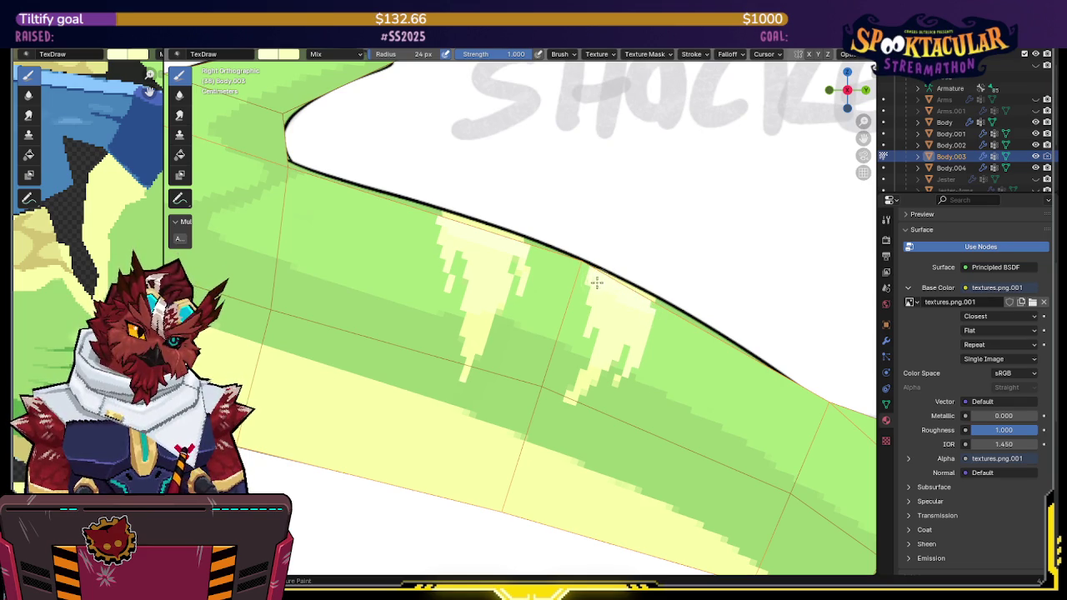
scroll(621, 245, down, 2)
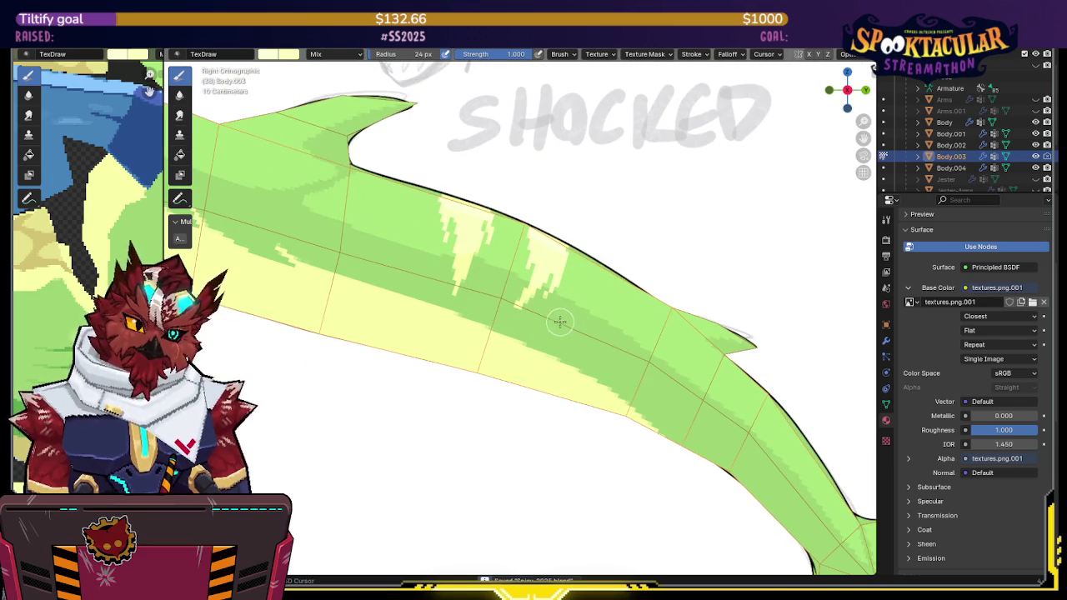
click(499, 54)
Step: Set the brush strength to 0.5
text(.5)
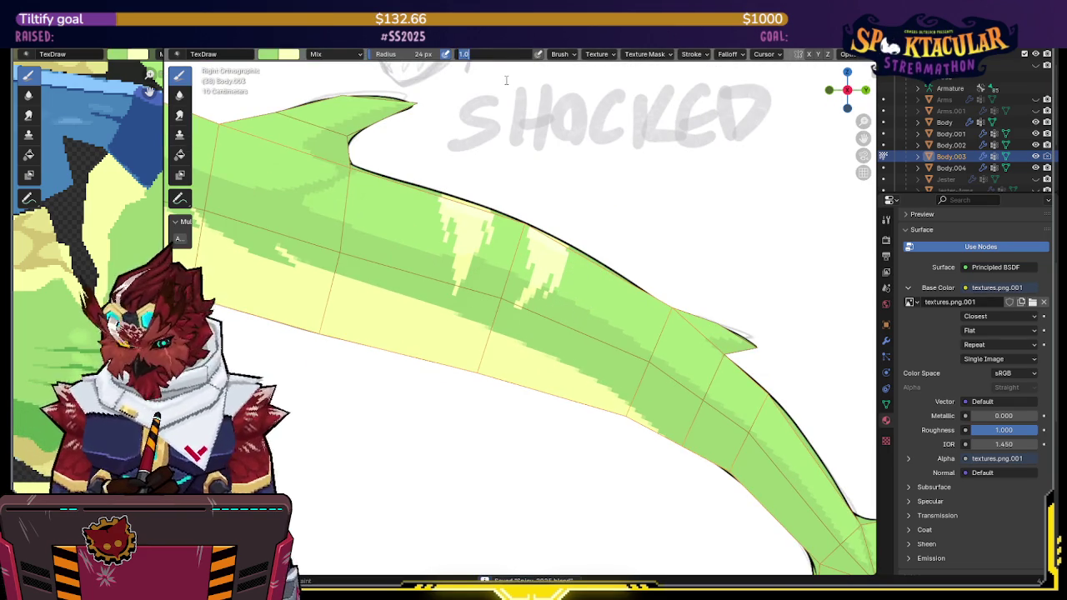
key(Return)
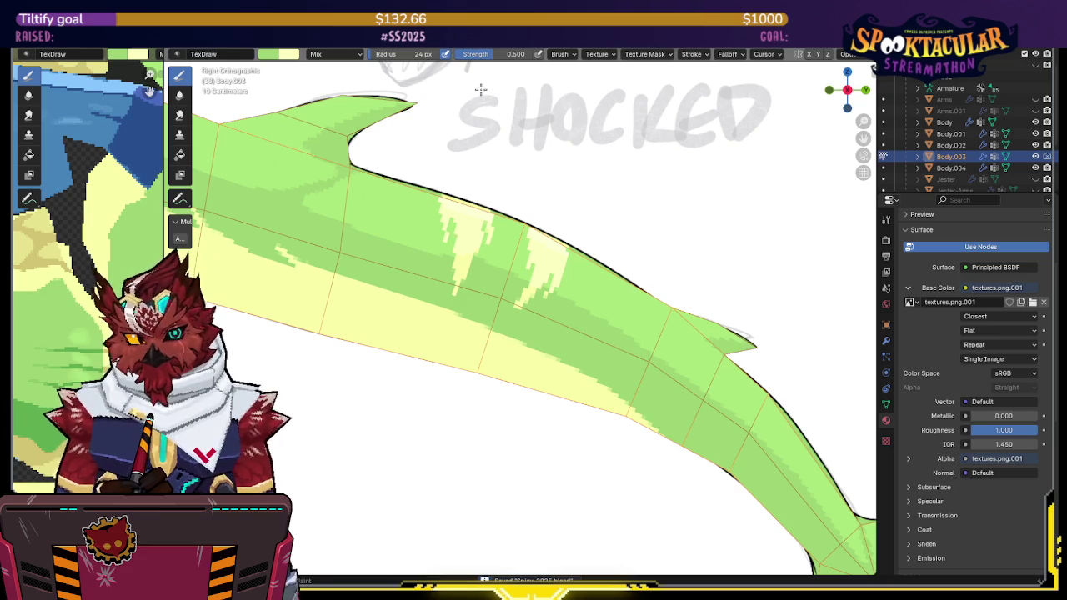
shift+middle_drag(398, 157, 561, 214)
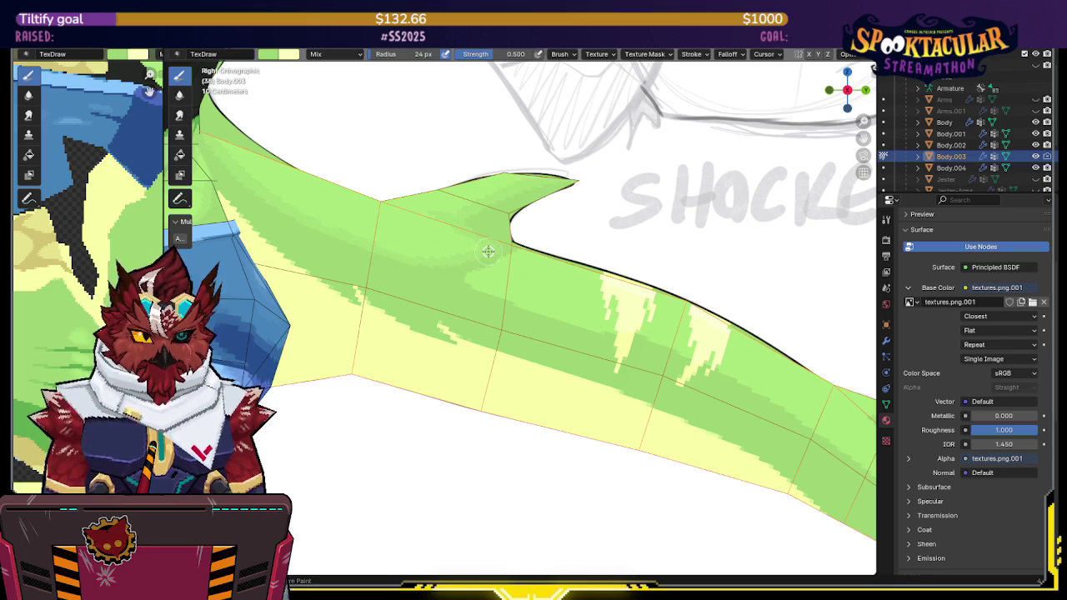
Step: Pan along the tail until the forked fin is in view
shift+middle_drag(492, 250, 534, 169)
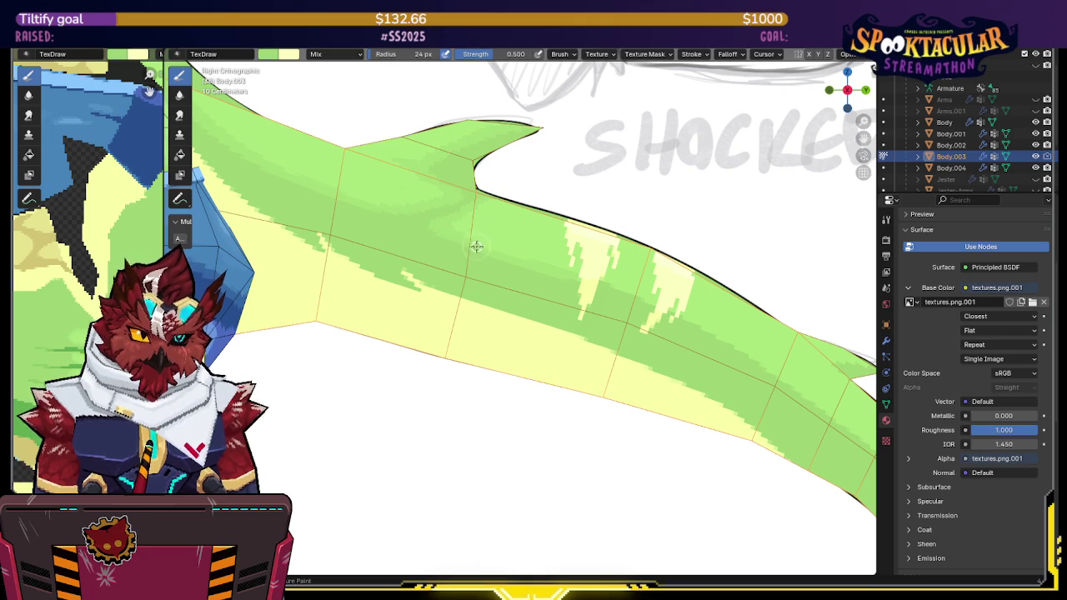
shift+middle_drag(624, 292, 504, 288)
scroll(505, 288, up, 2)
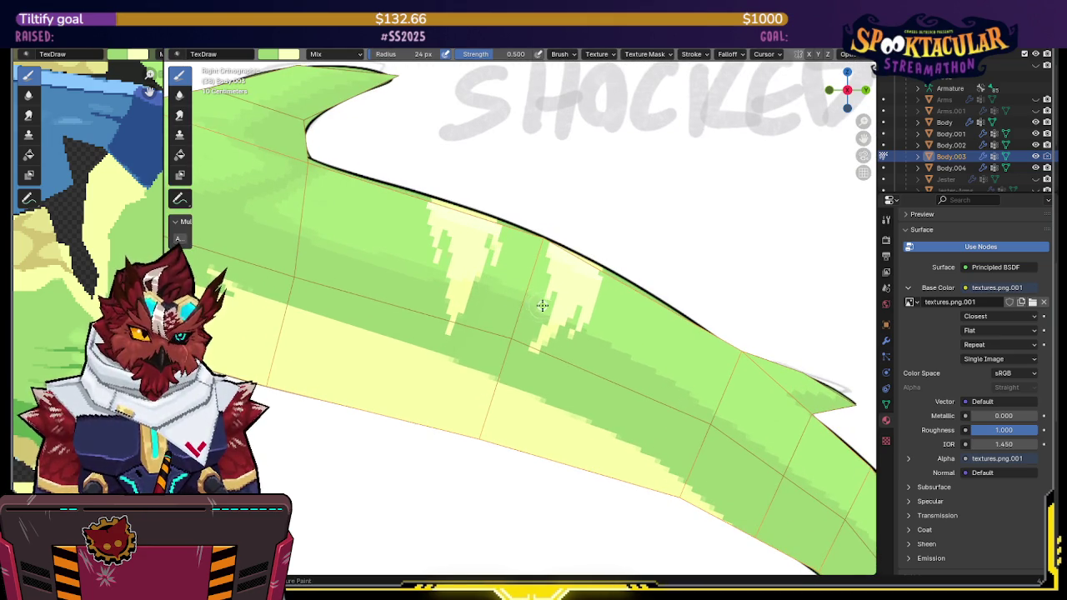
shift+middle_drag(537, 301, 495, 250)
shift+middle_drag(559, 263, 491, 218)
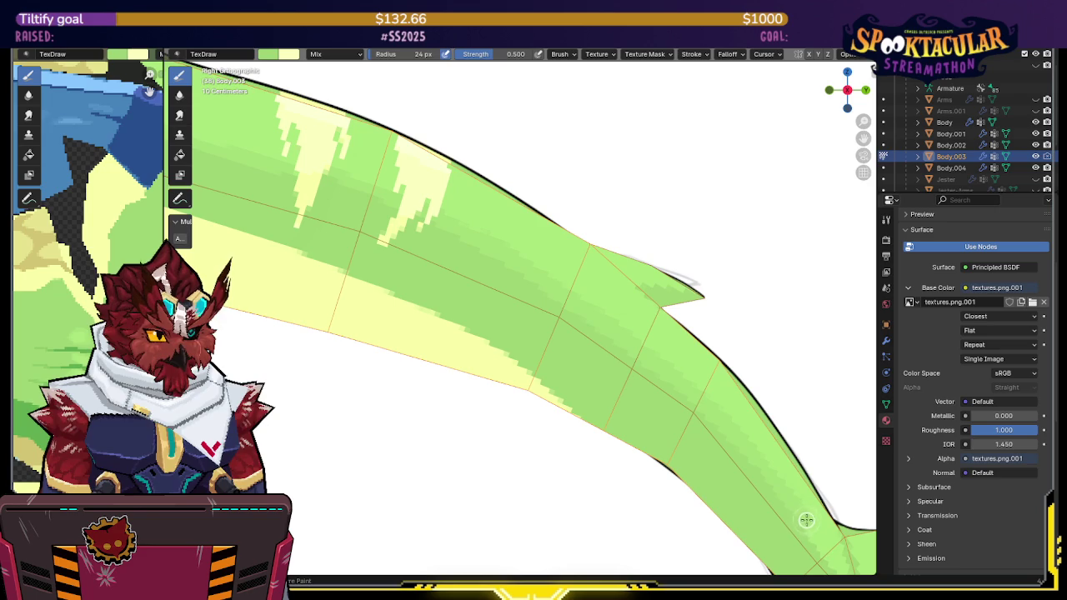
mouse_move(837, 568)
shift+middle_down()
mouse_move(617, 287)
mouse_move(639, 298)
mouse_move(596, 288)
shift+middle_up()
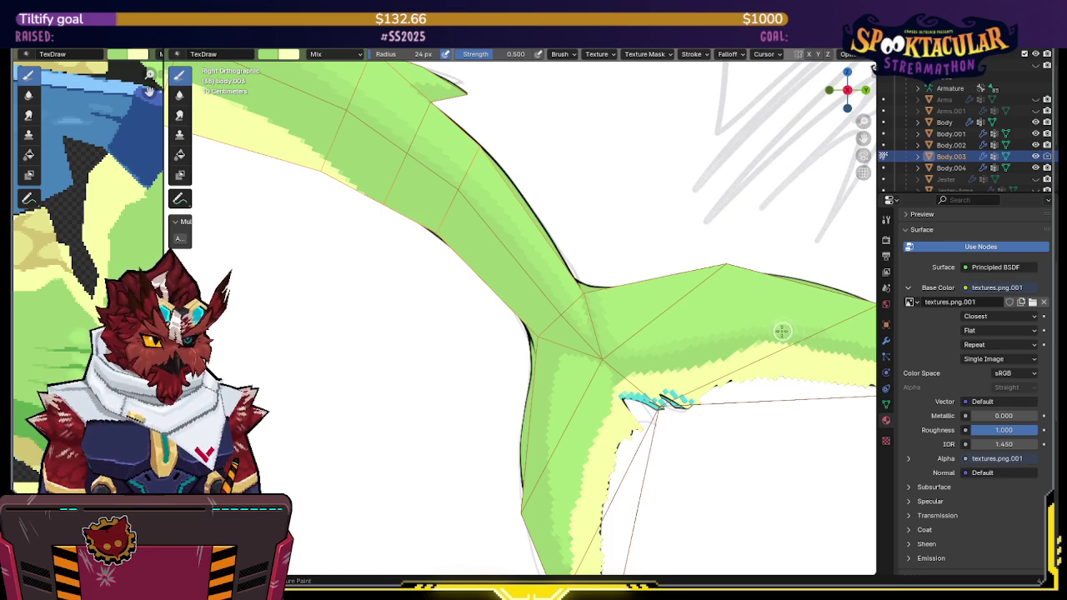
Step: Scroll and zoom around the viewport to inspect the tail
ctrl+scroll(613, 333, right, 3)
ctrl+scroll(587, 276, right, 3)
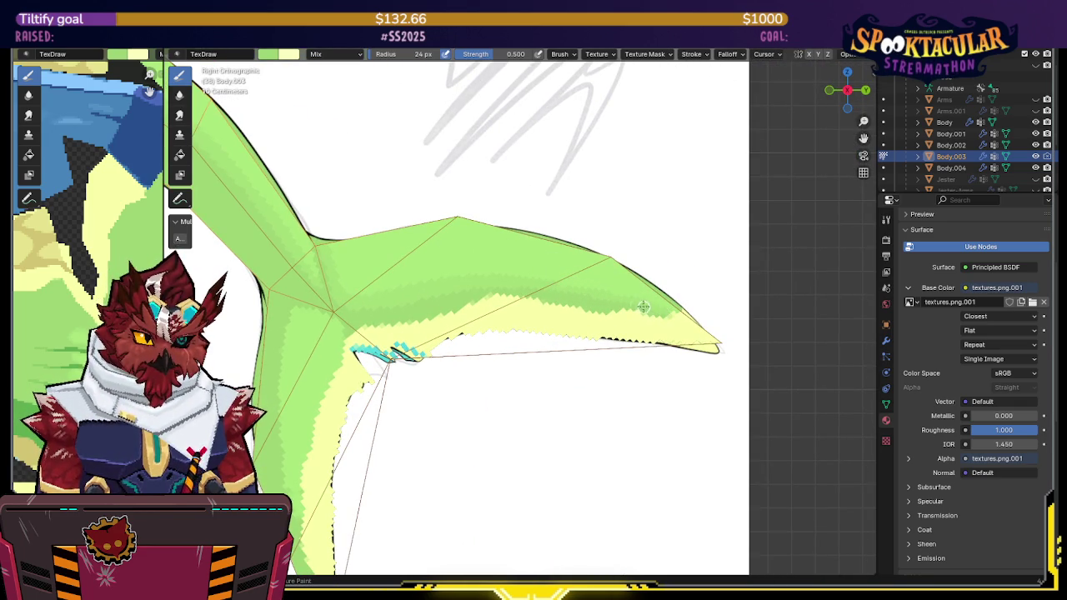
ctrl+scroll(550, 267, left, 3)
ctrl+scroll(509, 246, left, 3)
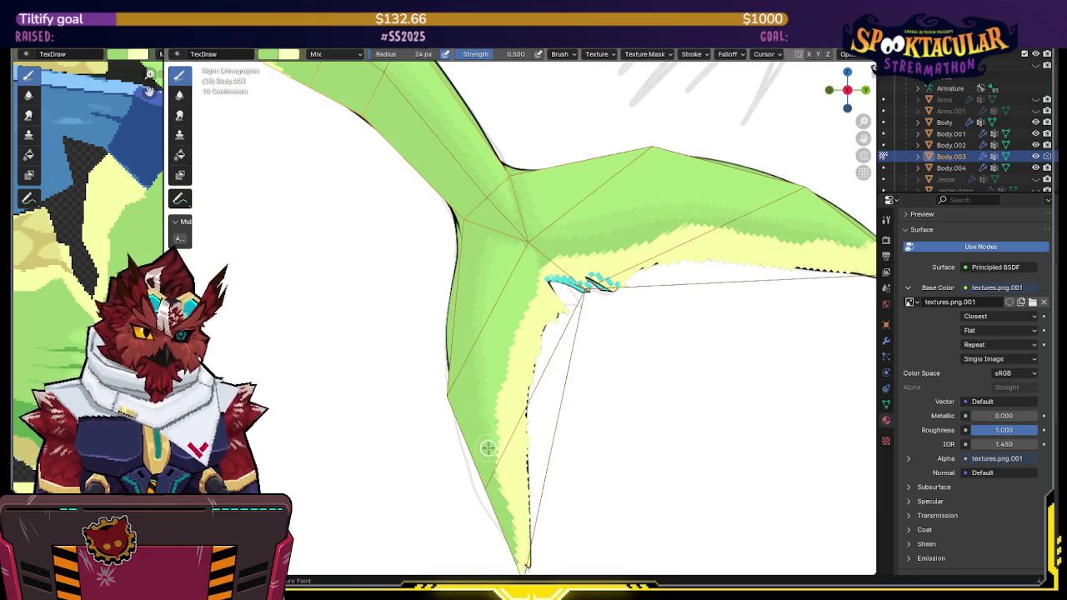
shift+scroll(497, 322, up, 1)
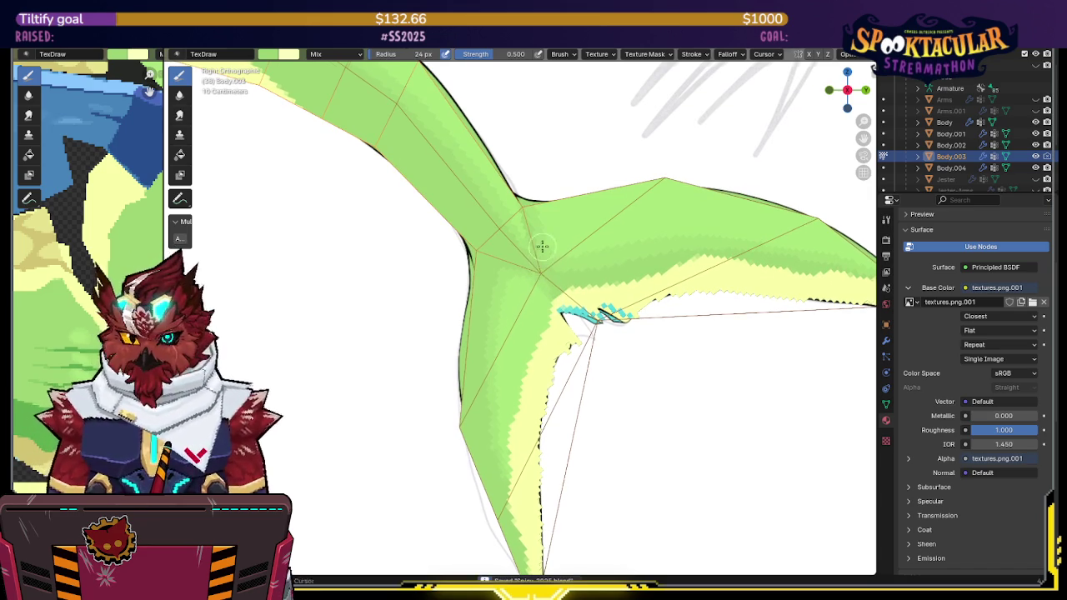
scroll(534, 272, down, 1)
scroll(520, 314, down, 1)
scroll(519, 314, up, 2)
scroll(529, 259, up, 2)
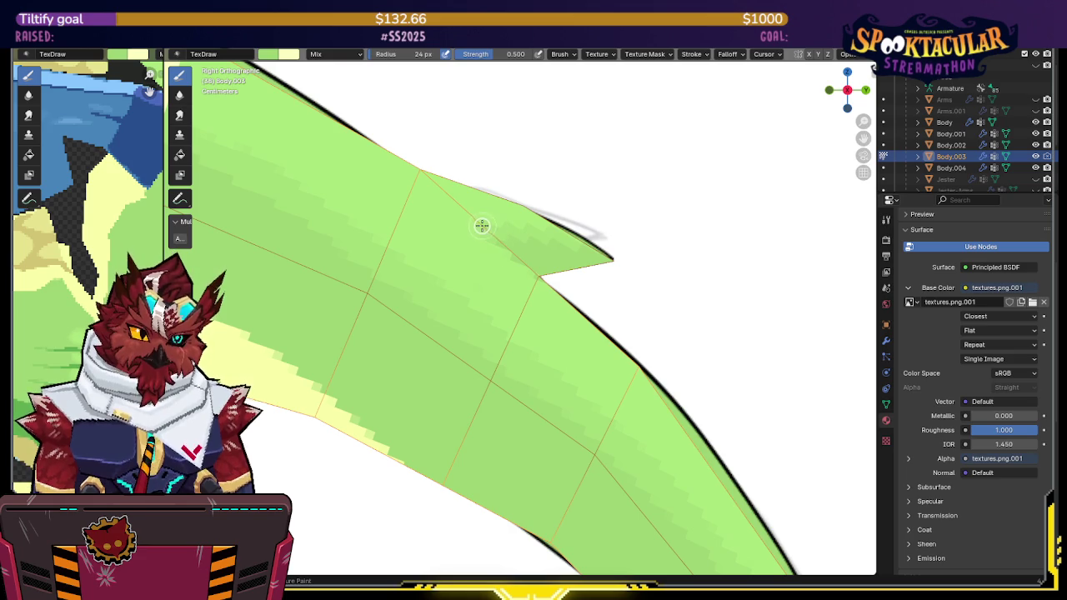
scroll(595, 220, down, 1)
scroll(501, 367, down, 2)
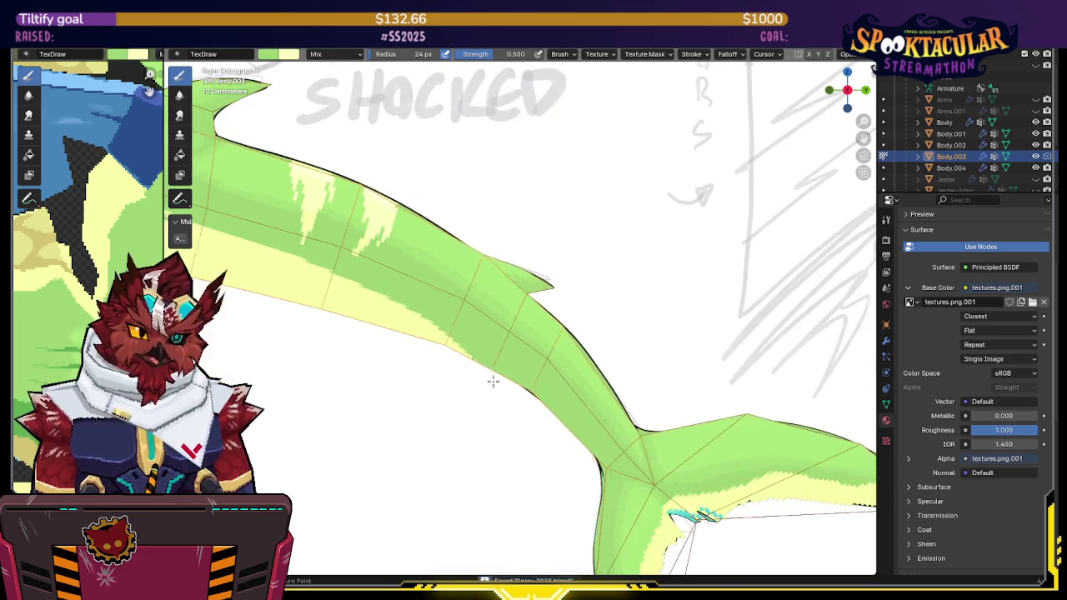
scroll(520, 322, down, 1)
Step: Bring the torso and tail into view and raise the brush strength to 1.000
shift+middle_drag(520, 322, 446, 225)
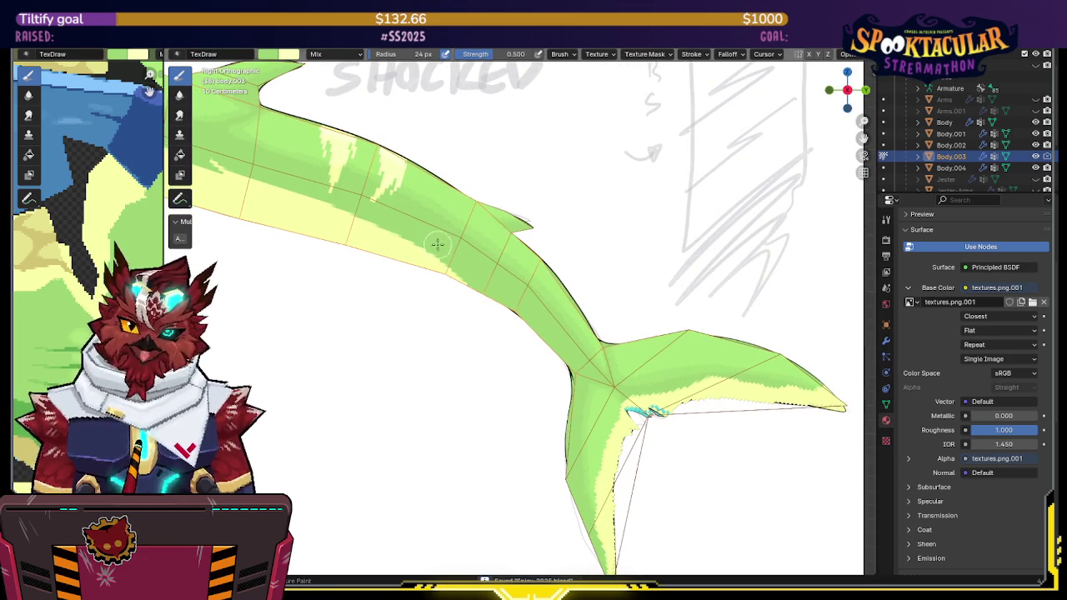
scroll(436, 247, down, 1)
scroll(452, 231, down, 2)
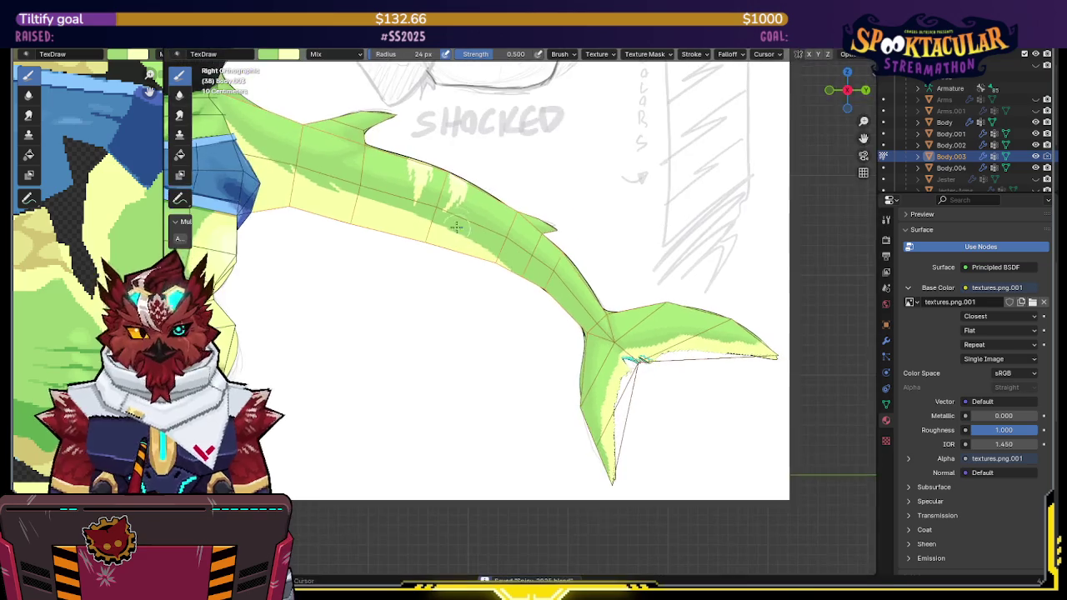
scroll(466, 250, up, 1)
scroll(490, 276, up, 1)
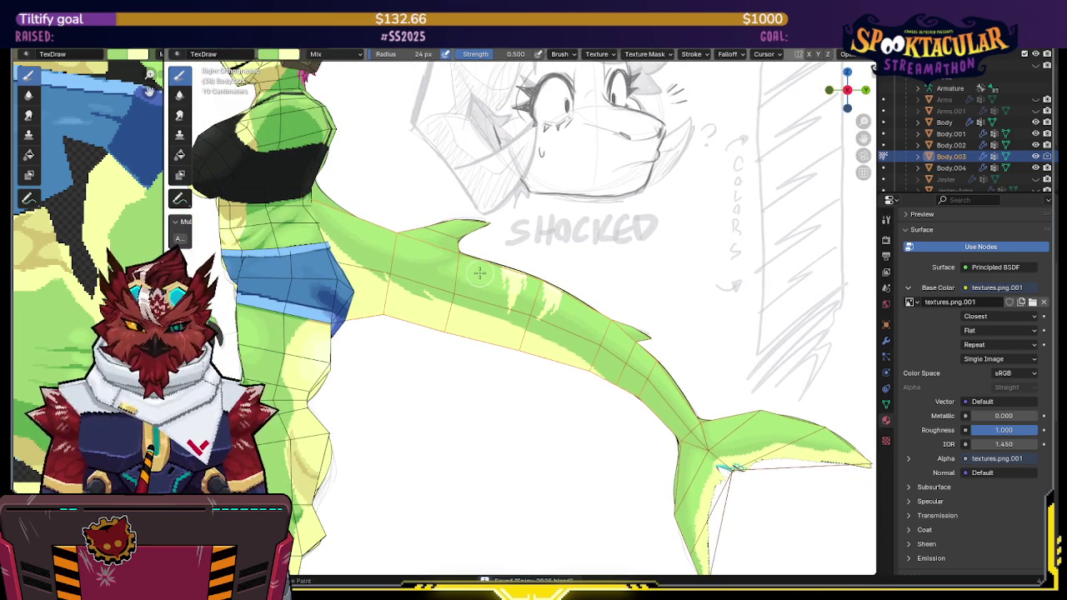
scroll(470, 258, up, 1)
shift+middle_drag(470, 257, 565, 163)
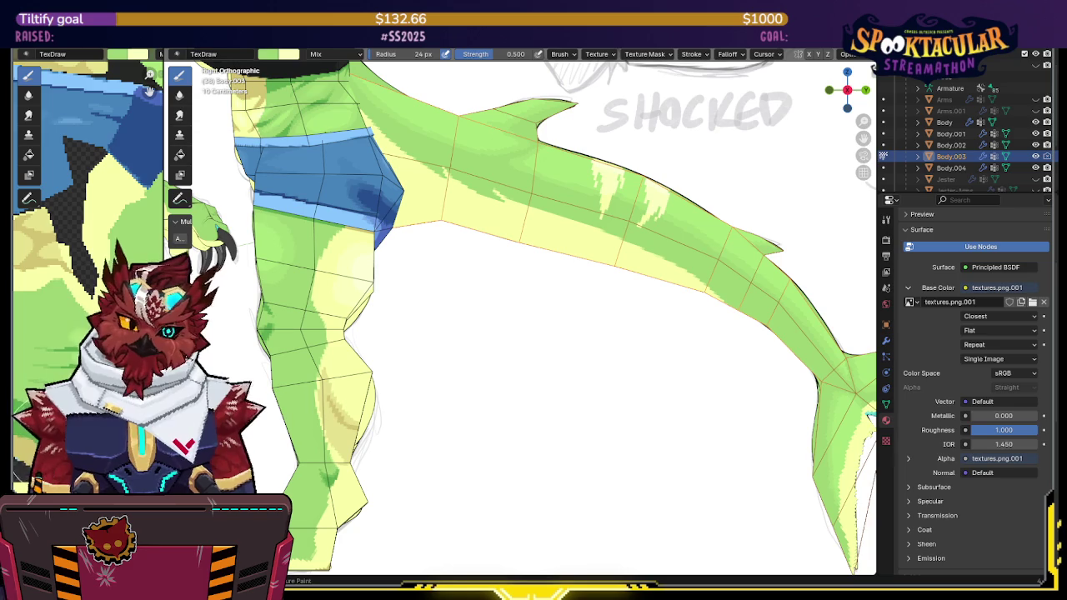
drag(508, 54, 533, 54)
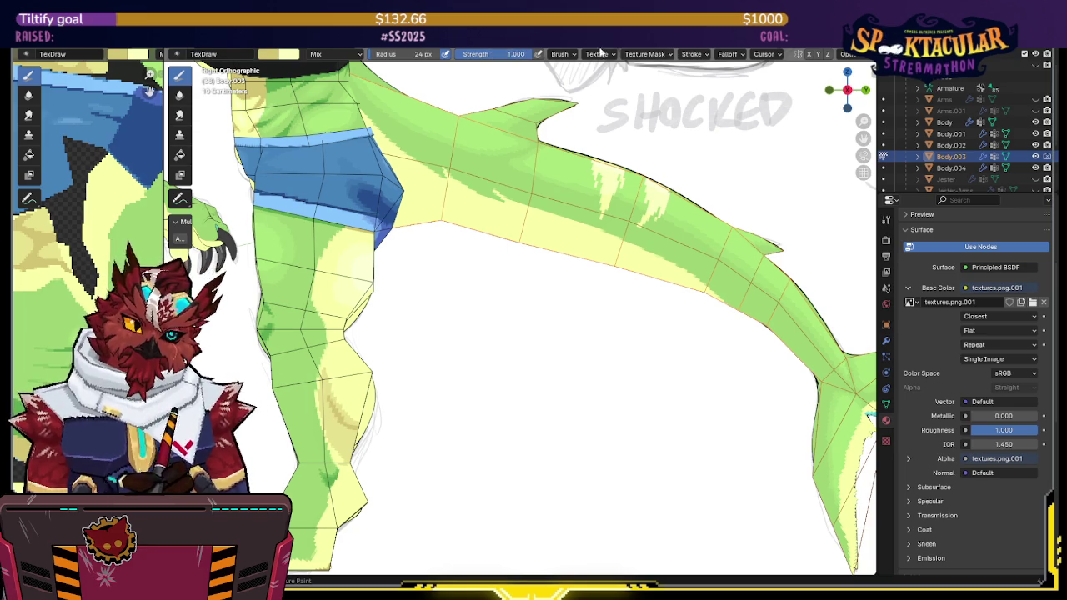
Step: Frame the fin junction and paint dark green along the fin edge
shift+middle_drag(534, 150, 549, 211)
scroll(549, 211, down, 1)
scroll(584, 275, up, 1)
scroll(715, 370, up, 1)
mouse_move(727, 356)
shift+middle_down()
mouse_move(567, 276)
mouse_move(564, 264)
mouse_move(574, 265)
shift+middle_up()
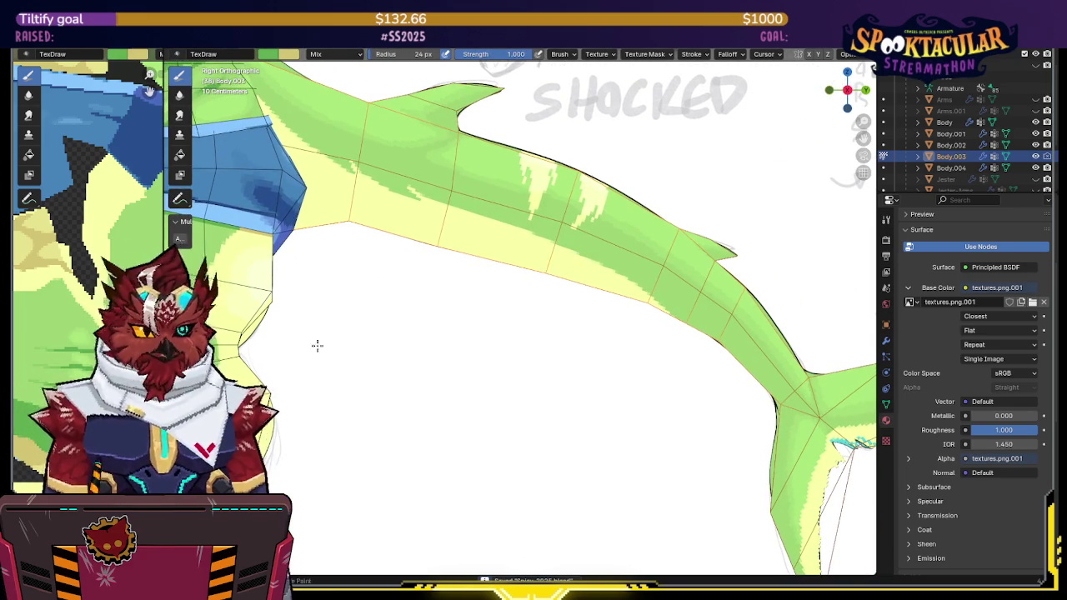
scroll(405, 167, down, 2)
scroll(582, 233, up, 2)
scroll(582, 233, up, 1)
scroll(663, 242, up, 1)
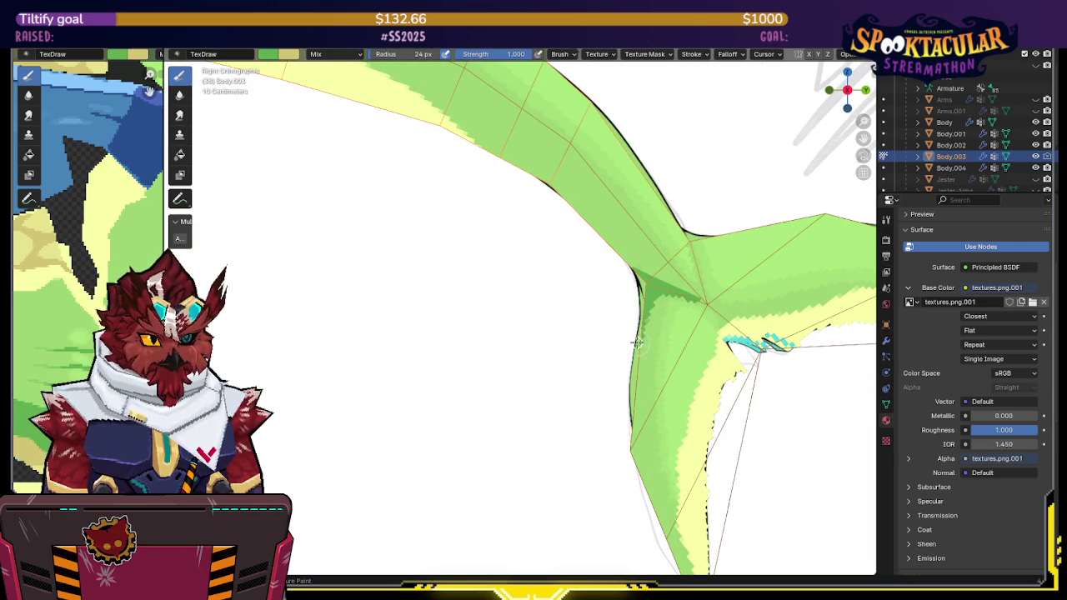
scroll(677, 290, up, 1)
shift+middle_drag(677, 290, 726, 358)
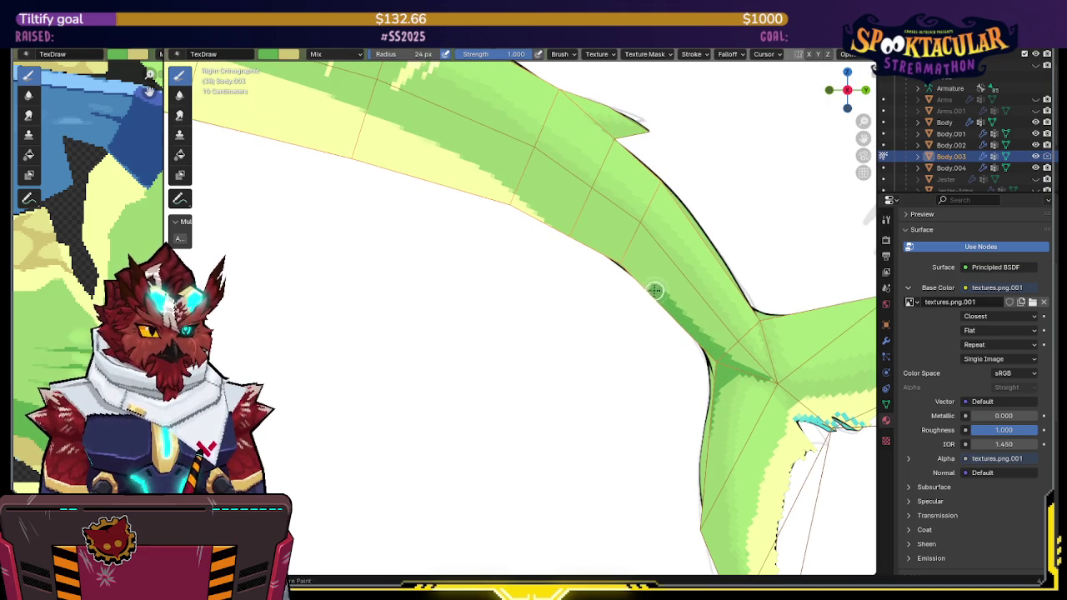
drag(658, 294, 576, 231)
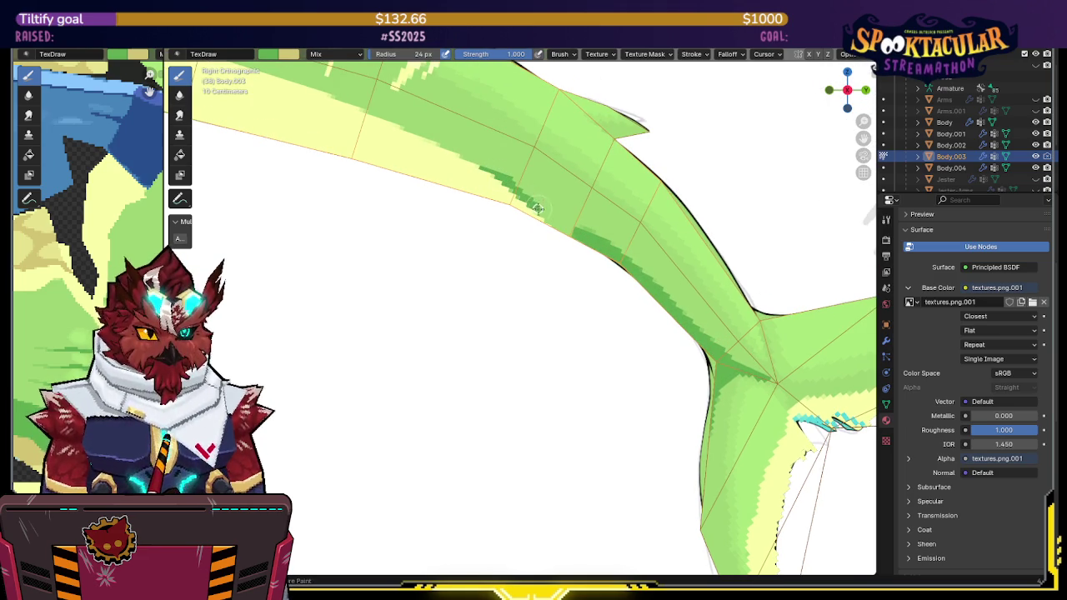
Step: Extend the dark green shading up the tail and along its lower edge toward the fin
drag(516, 183, 562, 214)
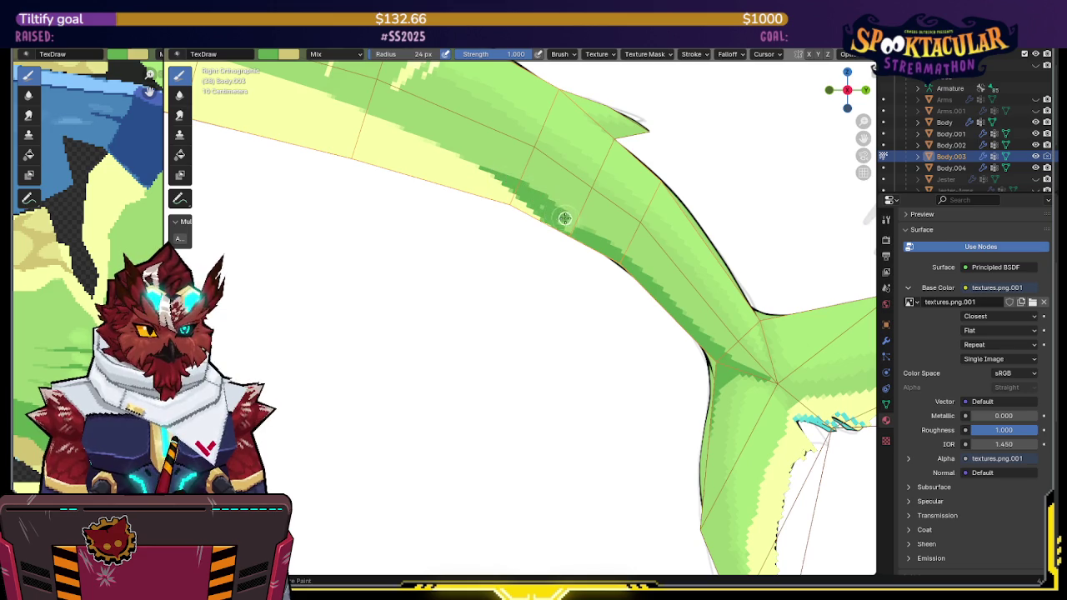
shift+middle_drag(584, 232, 626, 280)
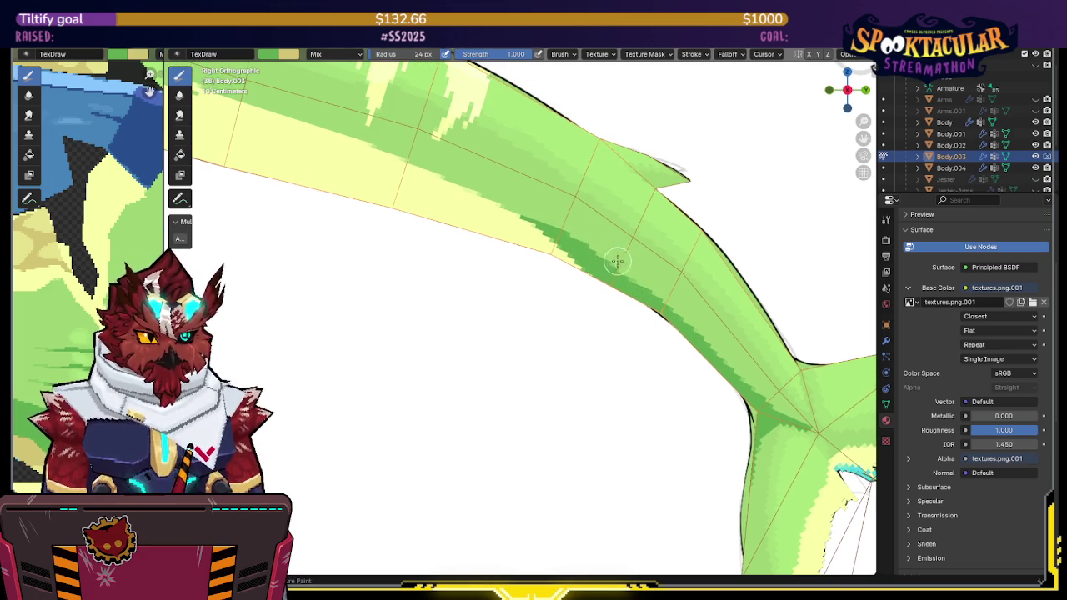
mouse_move(568, 223)
mouse_down()
mouse_move(692, 327)
mouse_move(718, 359)
mouse_move(682, 318)
mouse_move(766, 411)
mouse_up()
mouse_move(725, 353)
shift+middle_down()
mouse_move(707, 353)
mouse_move(669, 319)
shift+middle_up()
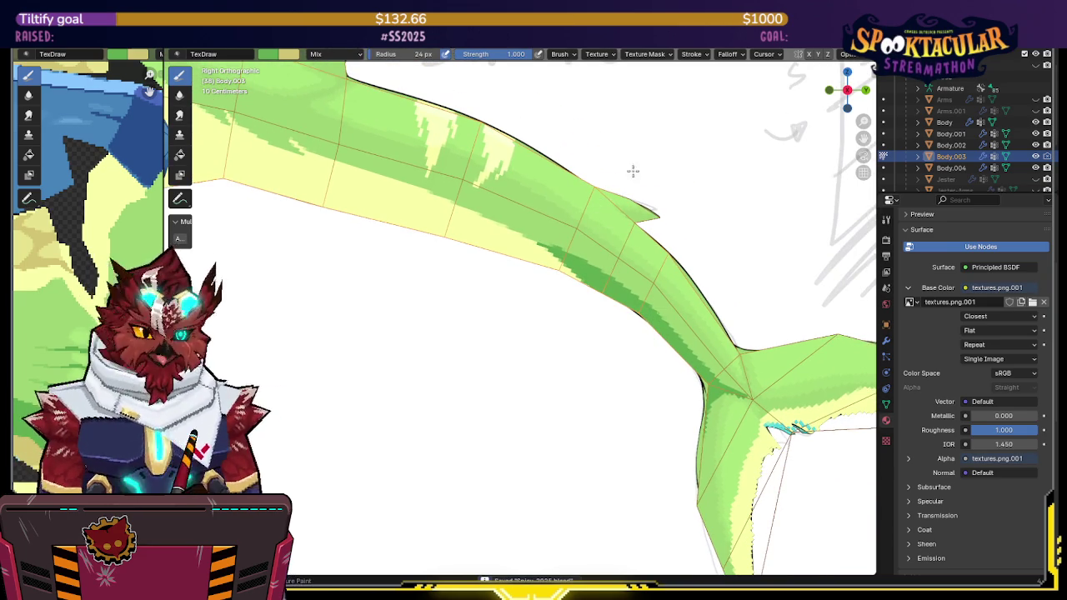
Step: Add a thin dark green line along the tail's underside and save the file
shift+middle_drag(631, 179, 632, 195)
scroll(667, 217, down, 1)
scroll(707, 234, down, 1)
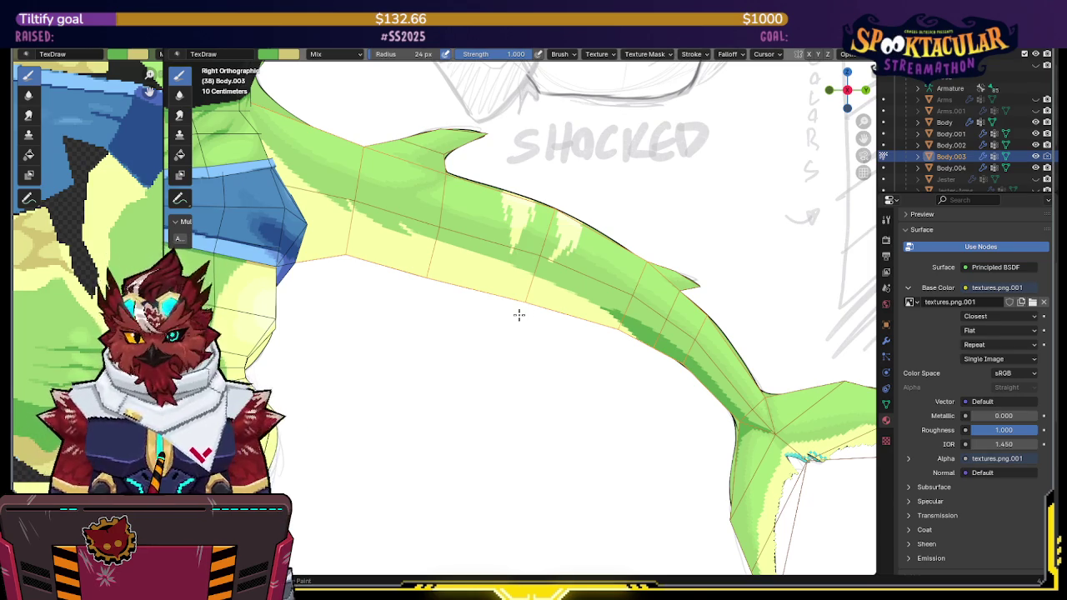
shift+middle_drag(520, 311, 552, 261)
shift+middle_drag(562, 210, 574, 223)
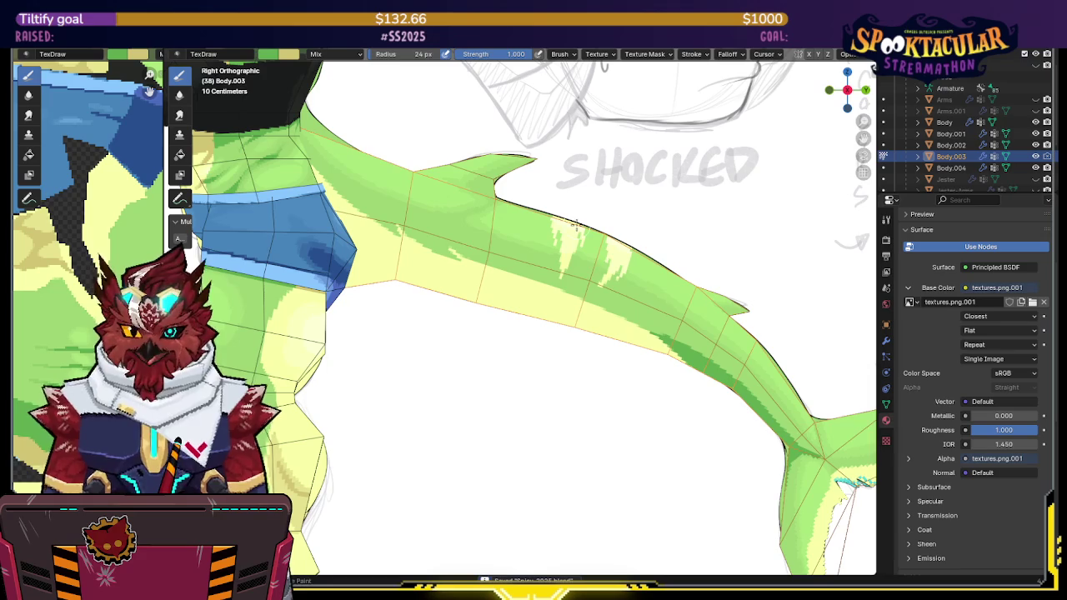
shift+middle_drag(462, 269, 584, 250)
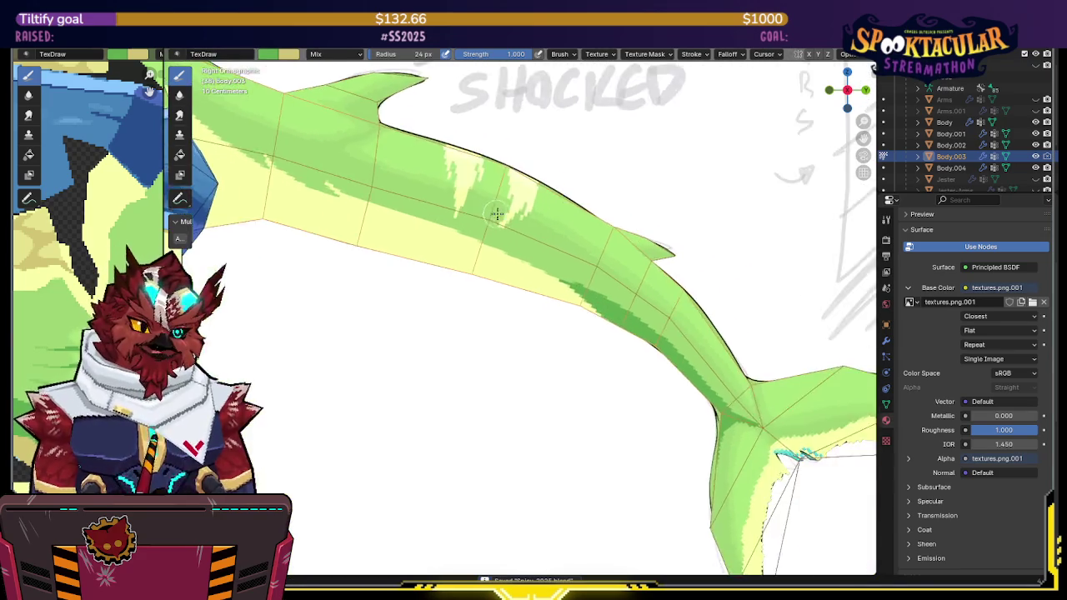
scroll(630, 244, up, 2)
drag(564, 250, 608, 267)
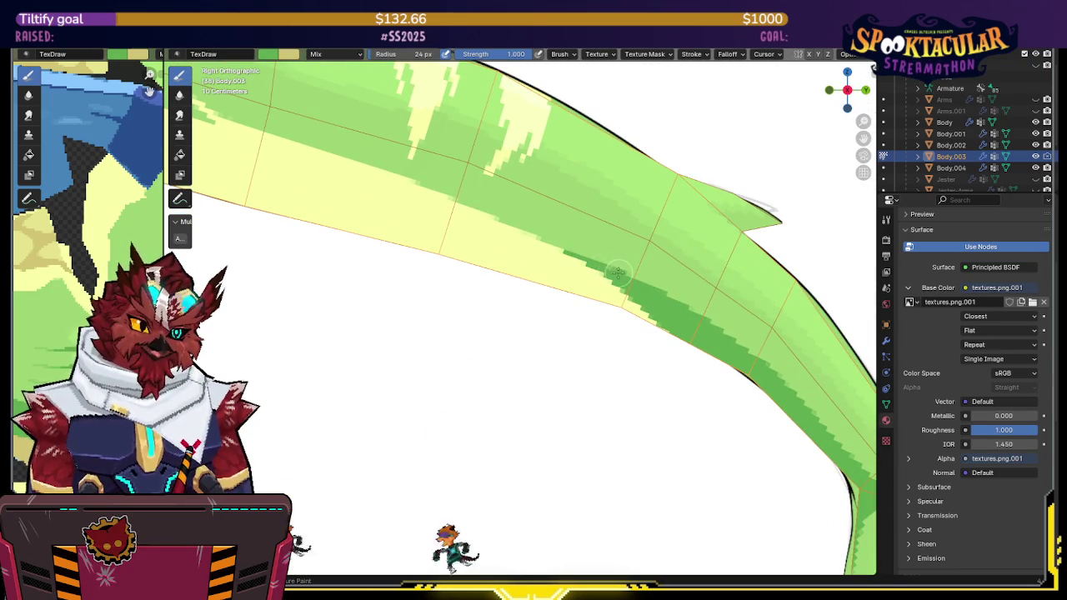
key(ctrl+s)
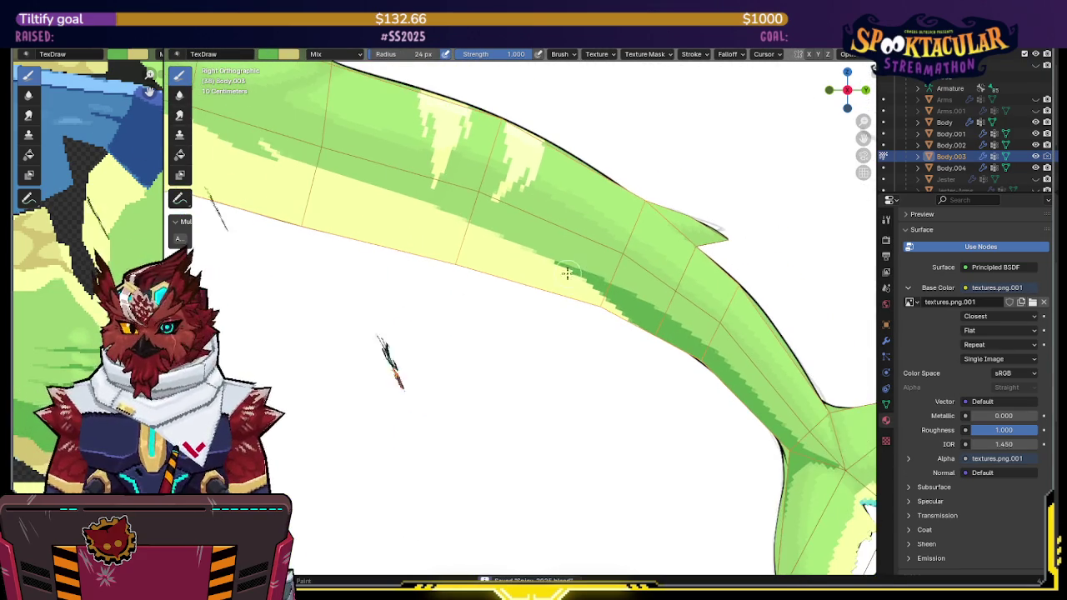
Step: Slide the view along the tail onto the fin tip
scroll(584, 258, down, 2)
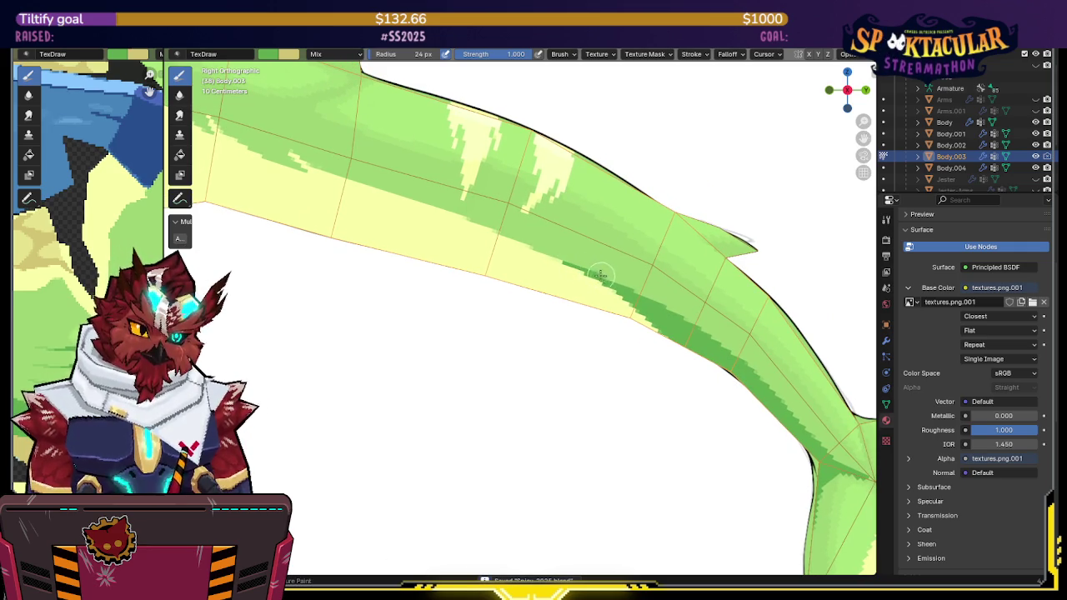
mouse_move(617, 285)
shift+middle_down()
mouse_move(542, 231)
mouse_move(536, 365)
mouse_move(496, 303)
mouse_move(529, 309)
shift+middle_up()
scroll(495, 303, up, 3)
scroll(553, 231, up, 2)
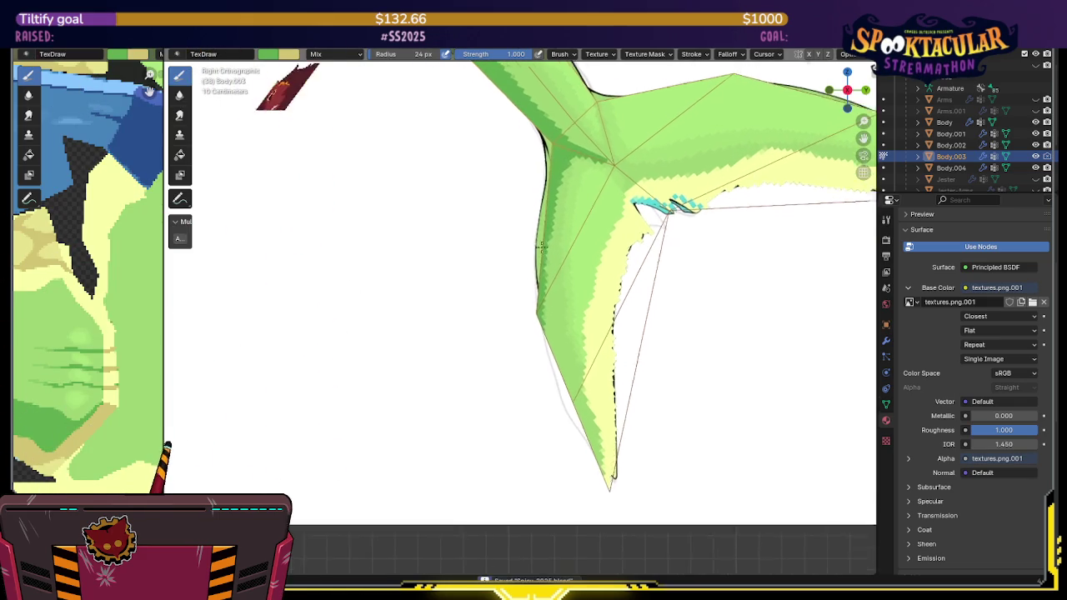
shift+middle_drag(532, 252, 497, 269)
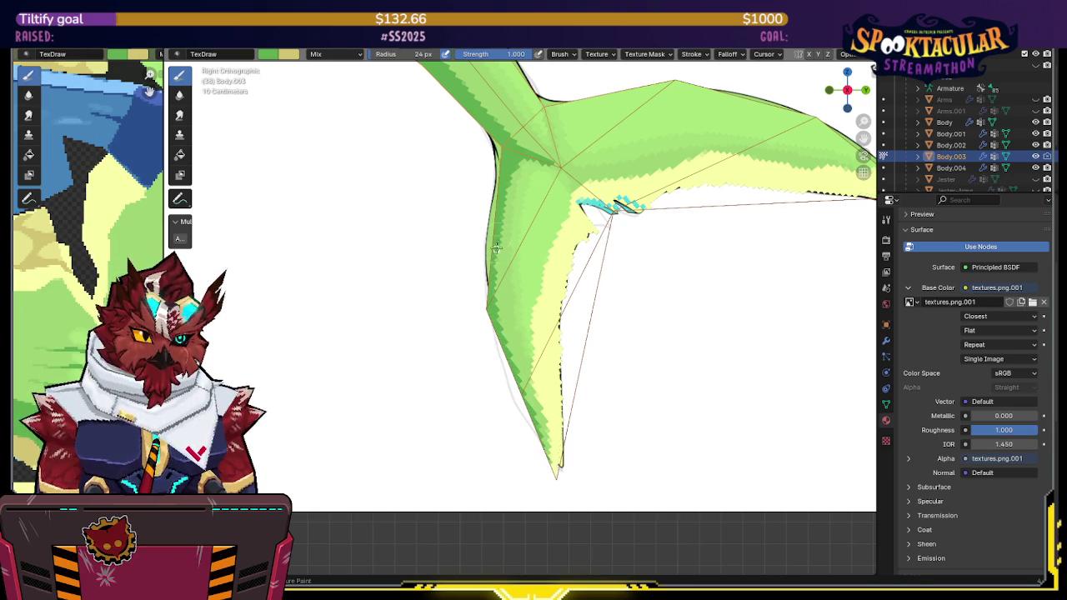
Step: Reorient and zoom the view around the tail fin
mouse_move(493, 250)
shift+middle_down()
mouse_move(502, 305)
mouse_move(550, 274)
shift+middle_up()
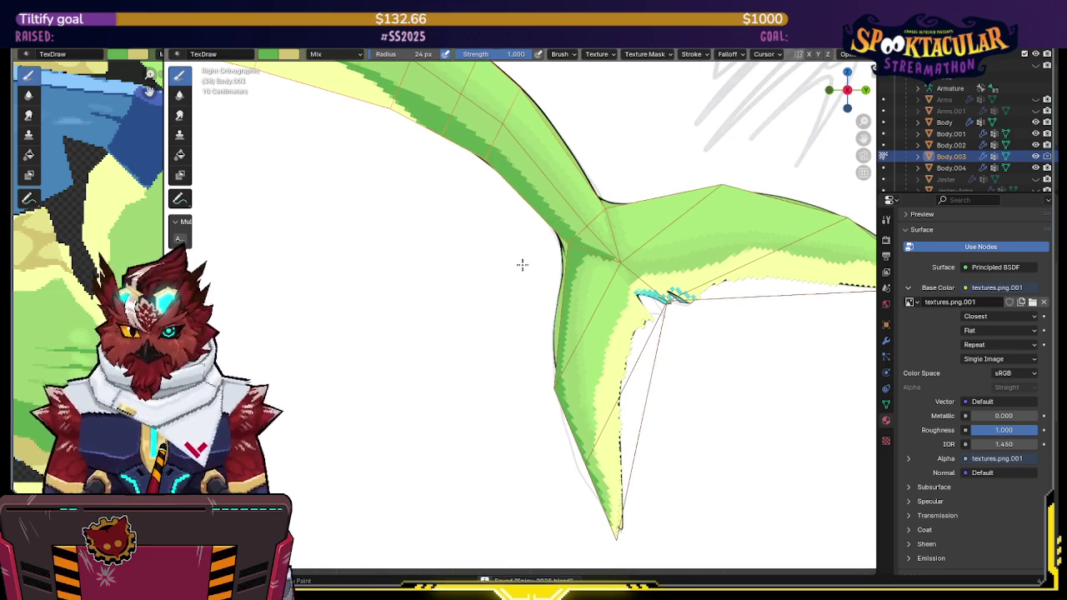
mouse_move(521, 249)
middle_down()
mouse_move(569, 222)
mouse_move(548, 238)
mouse_move(543, 231)
mouse_move(545, 242)
middle_up()
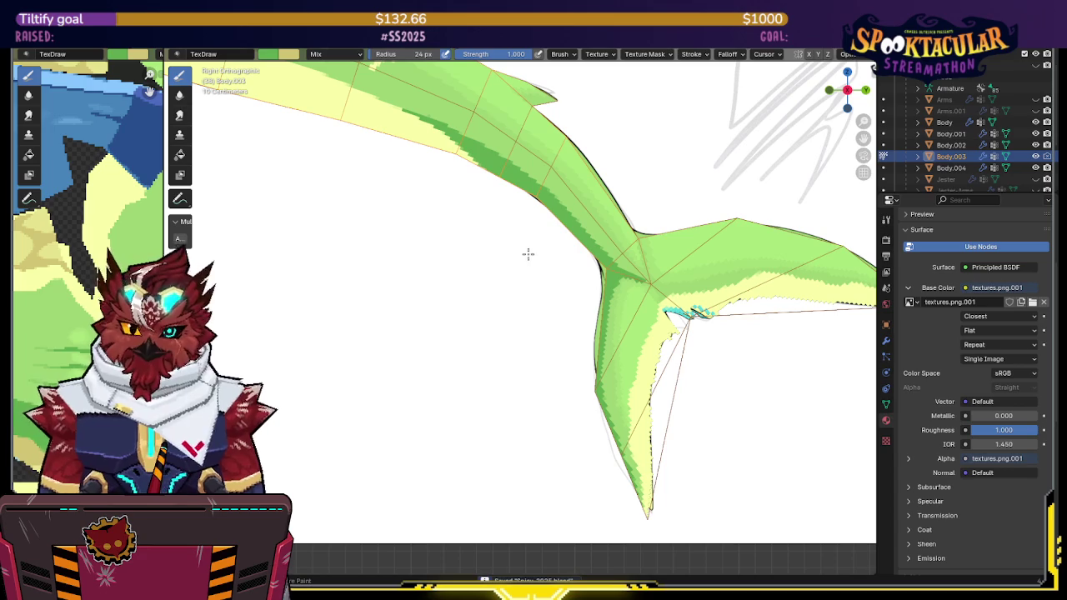
scroll(534, 259, up, 2)
scroll(555, 258, up, 2)
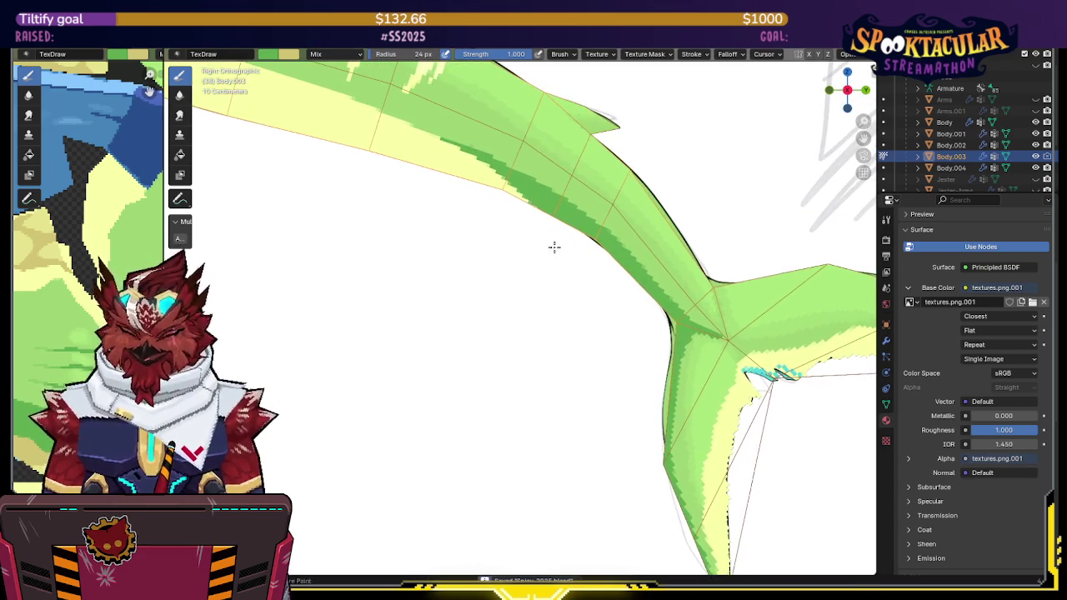
scroll(655, 317, up, 2)
scroll(655, 317, down, 2)
scroll(654, 318, down, 2)
scroll(583, 351, down, 1)
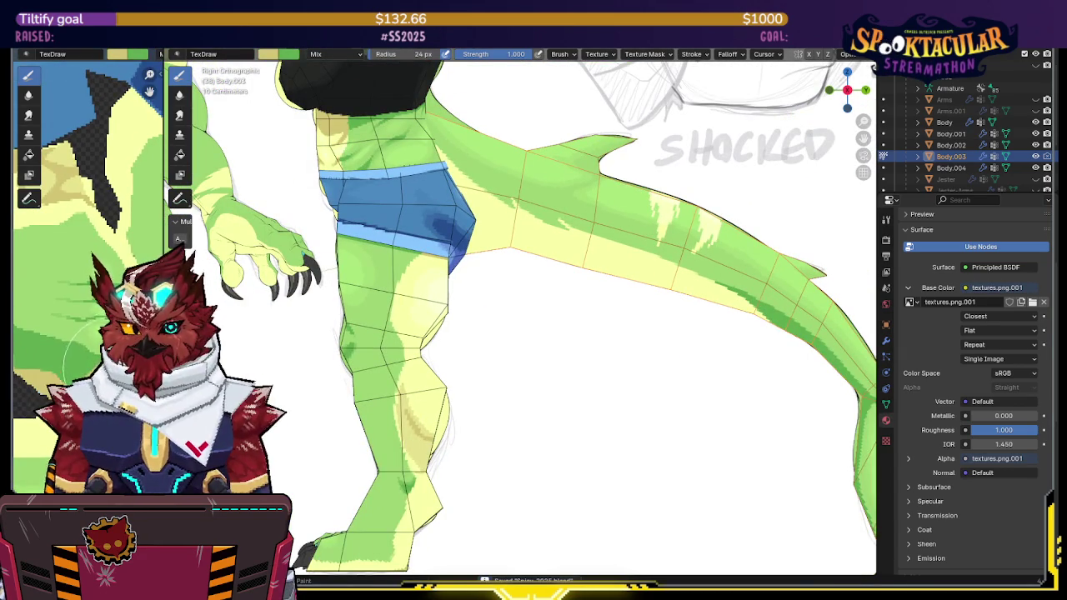
Step: Paint a tan stroke along the tail's pale yellow underside beside the leg
shift+middle_drag(581, 248, 539, 267)
scroll(550, 268, up, 1)
scroll(584, 277, up, 1)
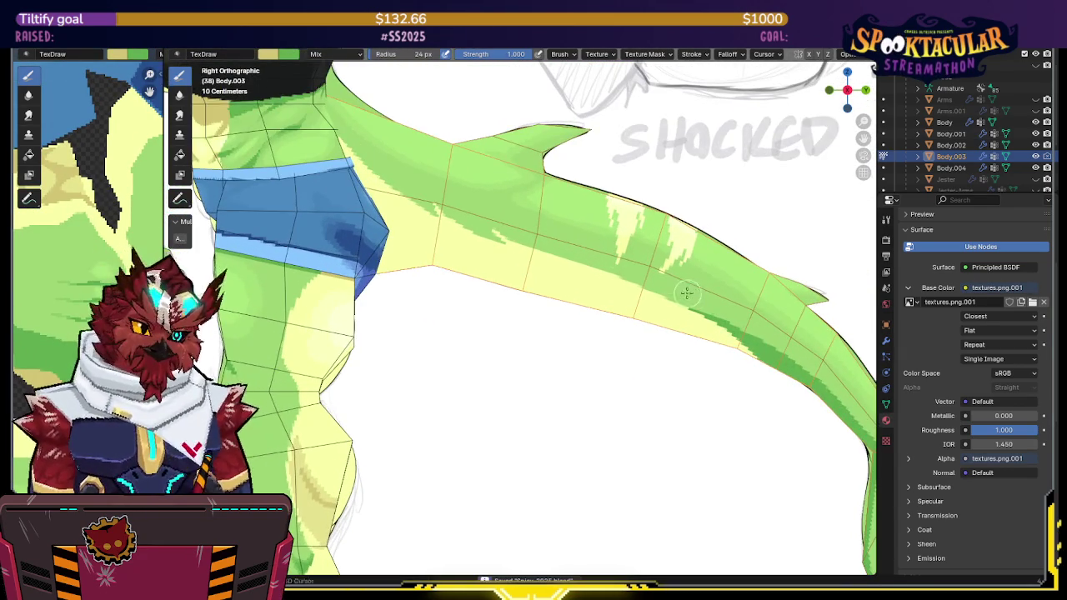
scroll(626, 285, up, 1)
scroll(659, 292, up, 1)
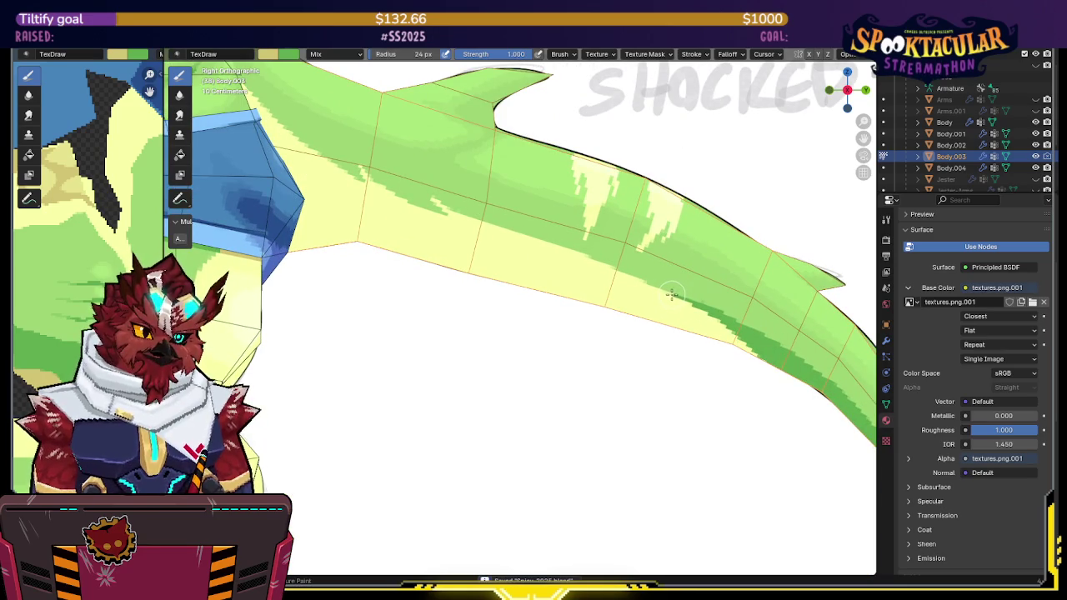
drag(588, 277, 443, 238)
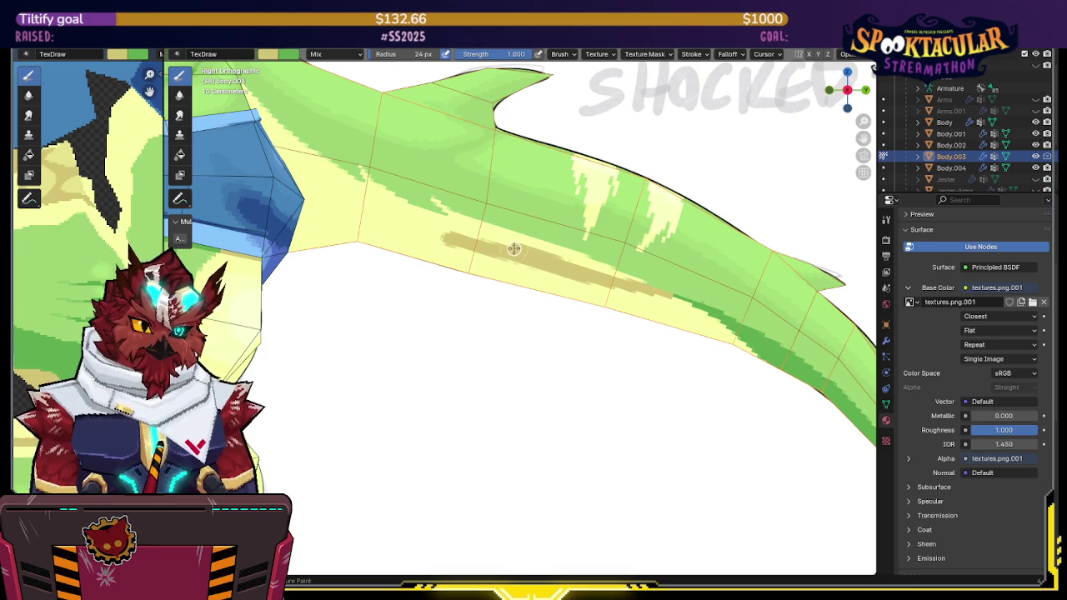
Step: Extend the tan stripe toward the body, then isolate the tail in Local View
drag(415, 225, 276, 173)
scroll(276, 173, down, 2)
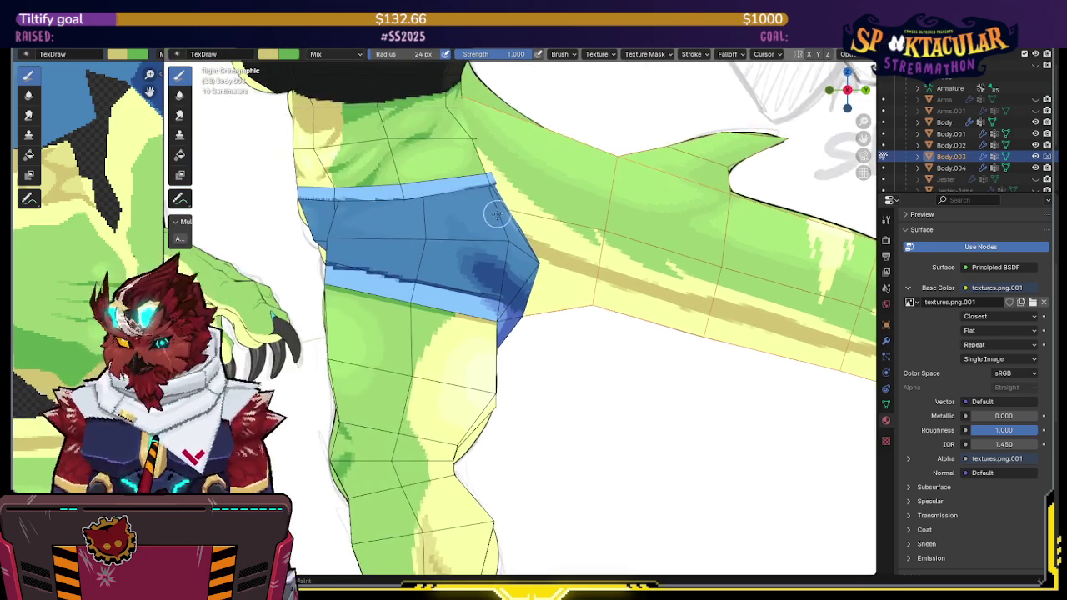
key(KP_Divide)
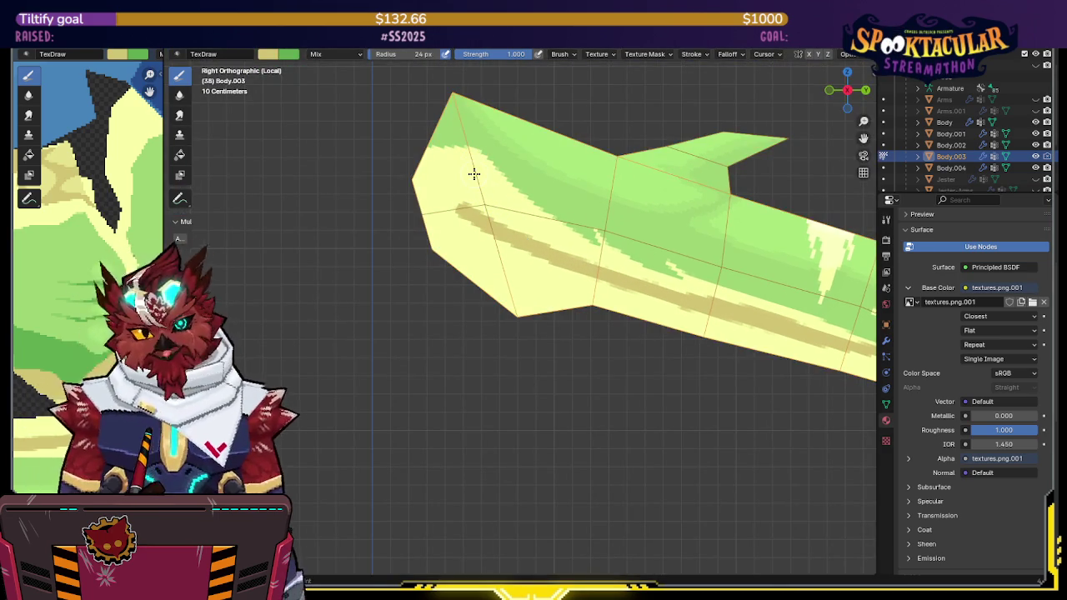
mouse_move(472, 171)
middle_down()
mouse_move(469, 163)
mouse_move(522, 153)
middle_up()
key(KP_Divide)
scroll(470, 163, down, 3)
scroll(522, 153, up, 4)
key(KP_Divide)
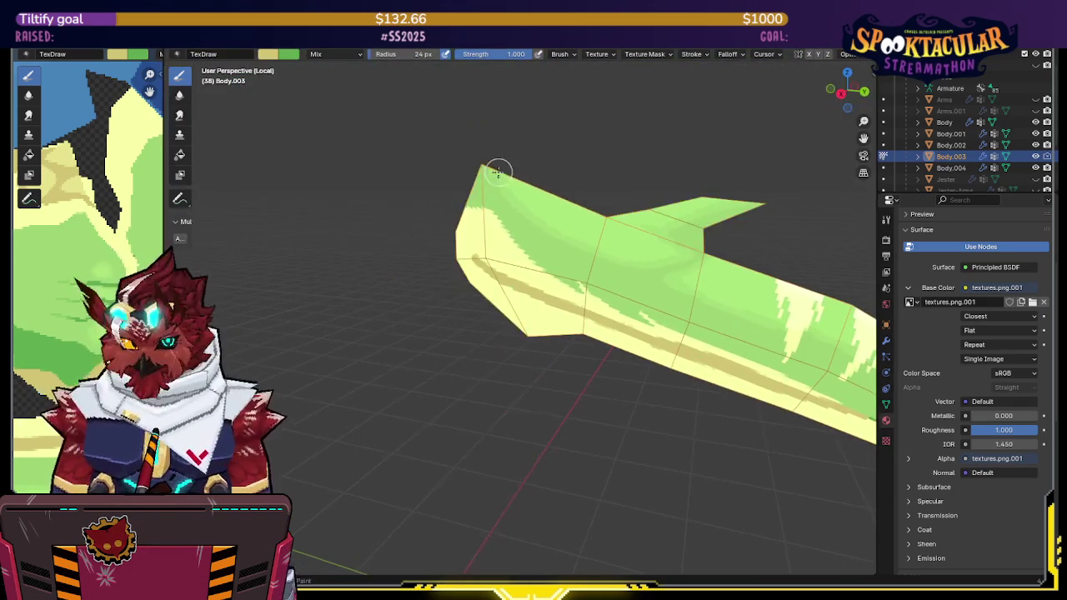
key(KP_Divide)
scroll(492, 177, up, 2)
key(KP_Divide)
middle_drag(592, 221, 573, 195)
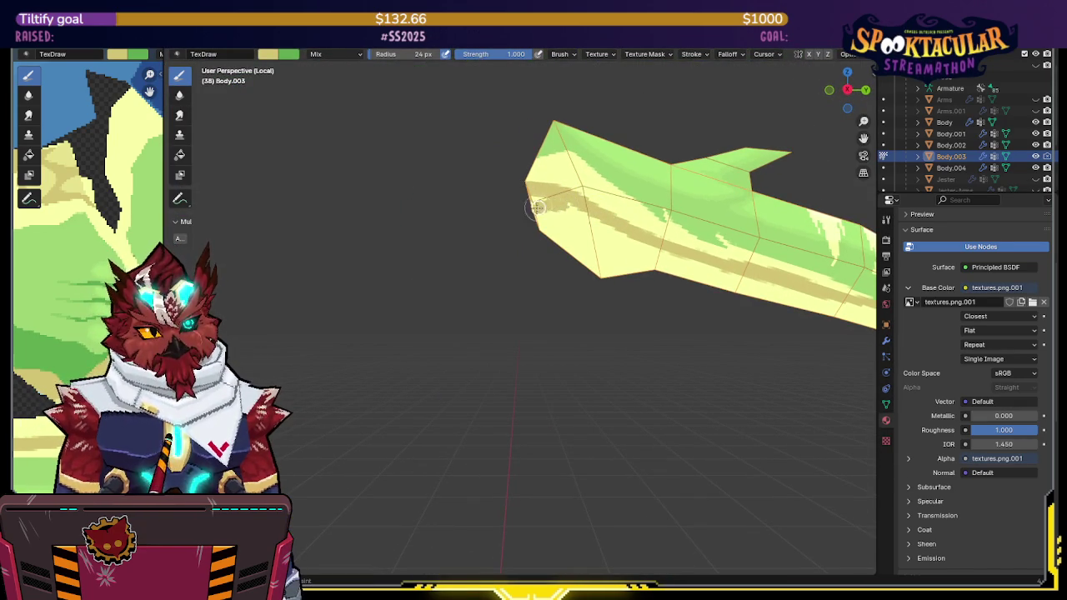
Step: Sample colours from the tail and paint tan shading along its underside
key(s)
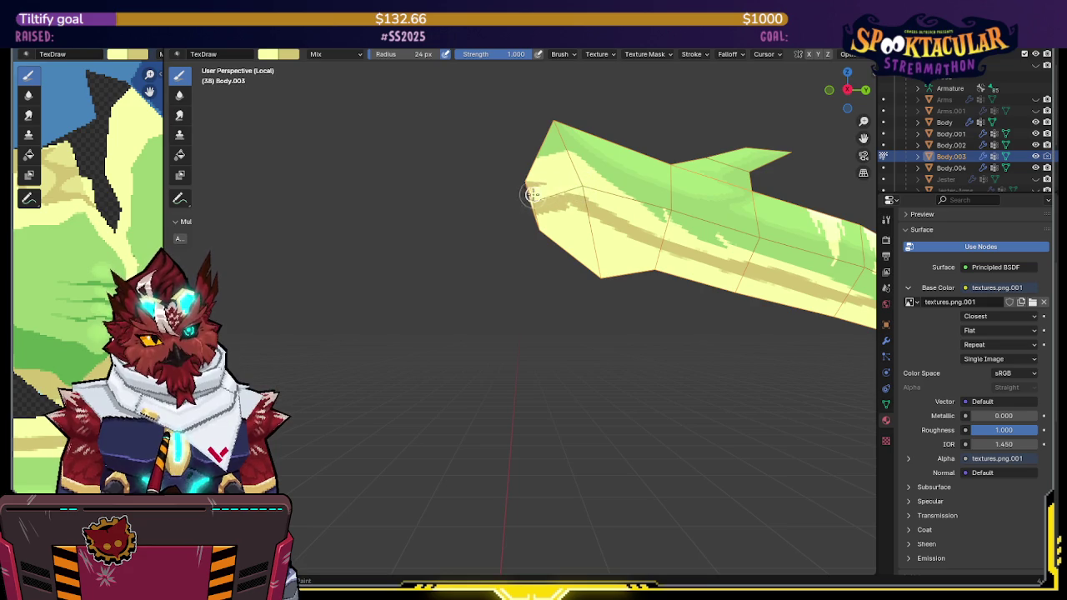
click(543, 177)
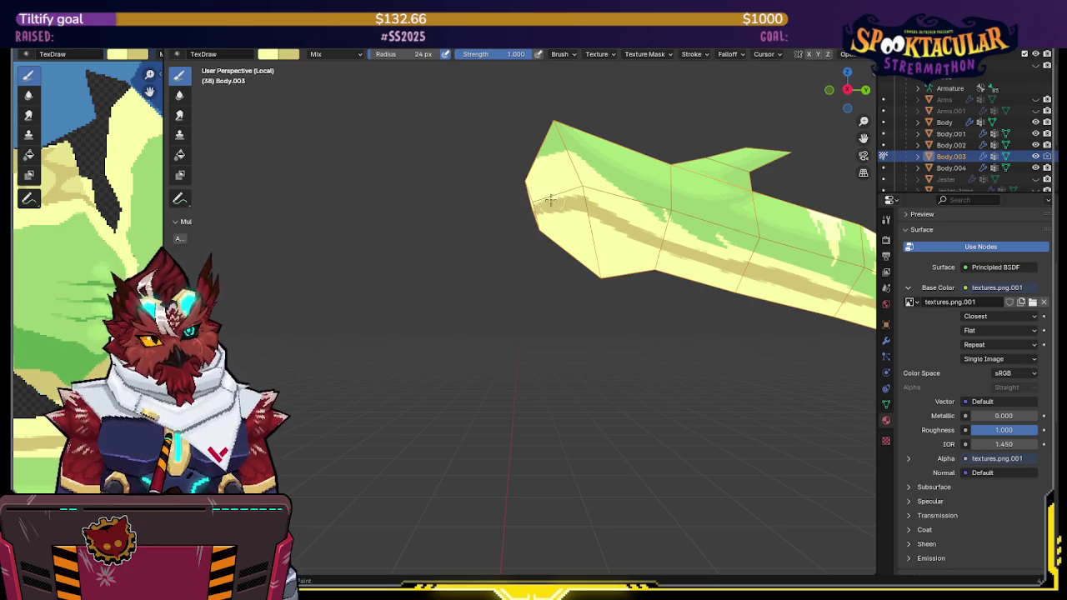
key(s)
mouse_move(625, 231)
mouse_down()
mouse_move(645, 250)
mouse_move(578, 258)
mouse_up()
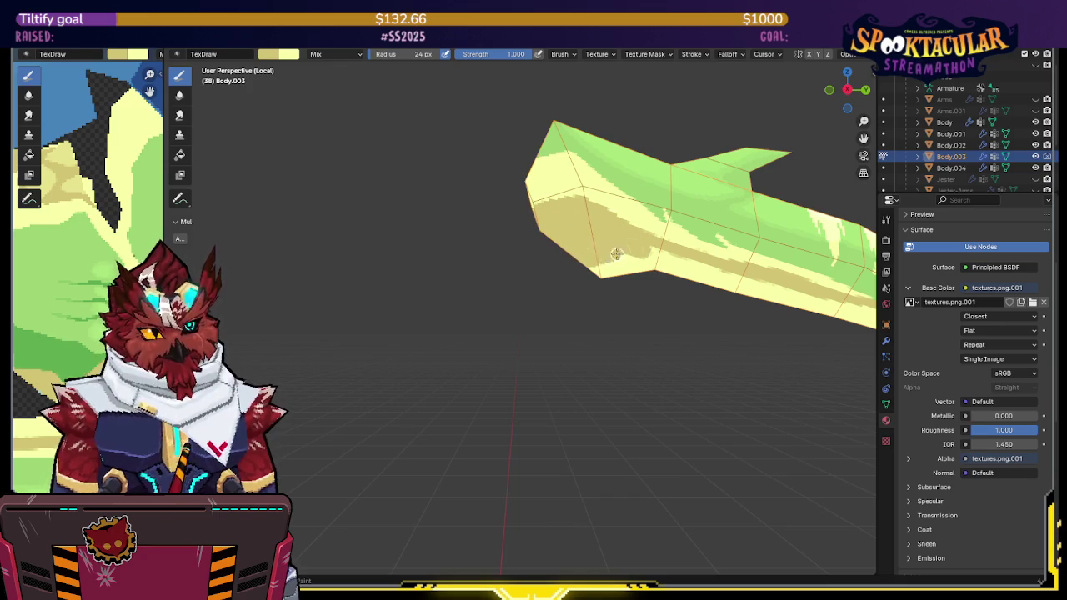
mouse_move(578, 257)
middle_down()
mouse_move(688, 252)
mouse_move(683, 223)
middle_up()
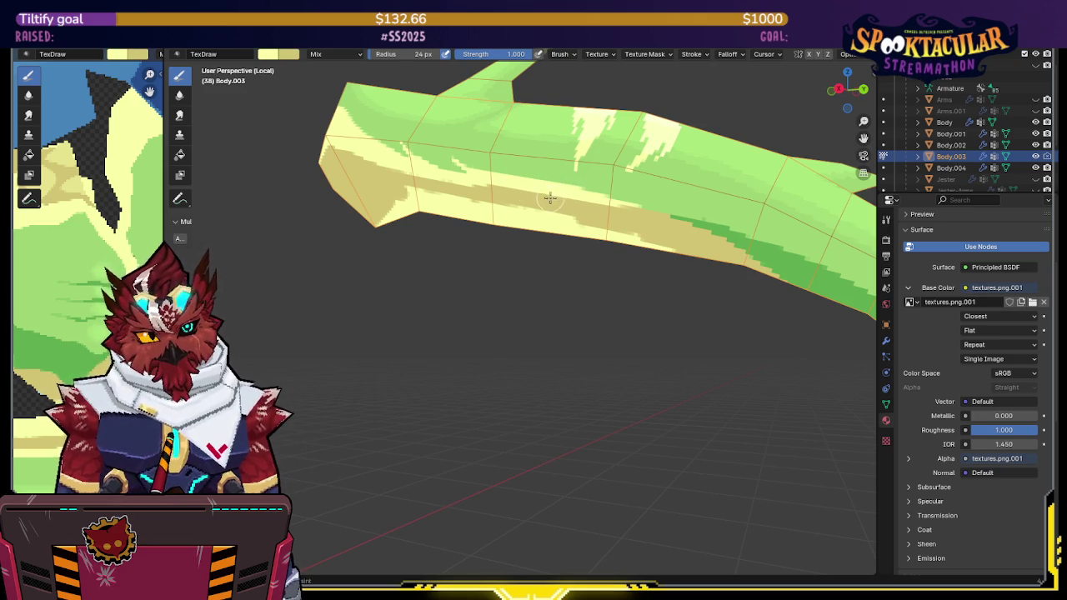
Step: Orbit and zoom to inspect the shaded tail, ending on a right-side view
middle_drag(554, 199, 584, 200)
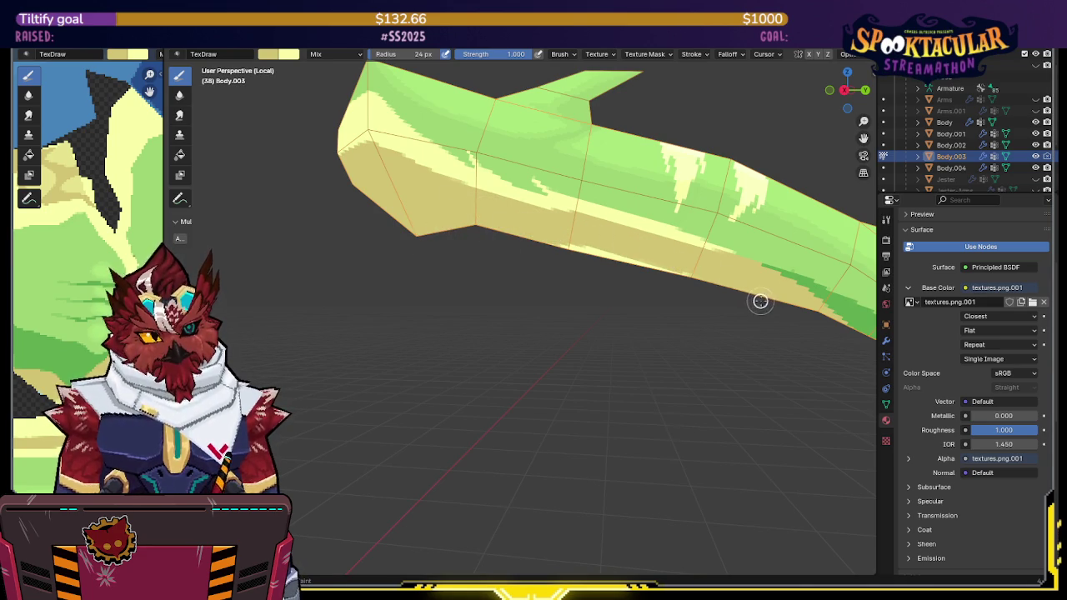
mouse_move(614, 226)
middle_down()
mouse_move(490, 219)
mouse_move(497, 242)
mouse_move(595, 236)
middle_up()
scroll(509, 218, up, 2)
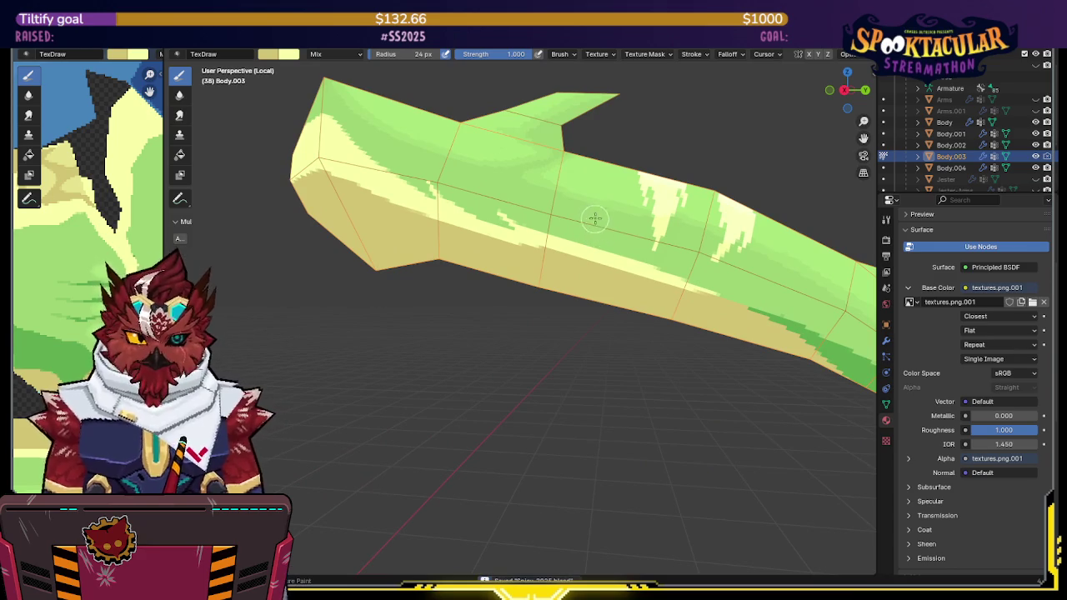
click(845, 89)
scroll(607, 151, up, 2)
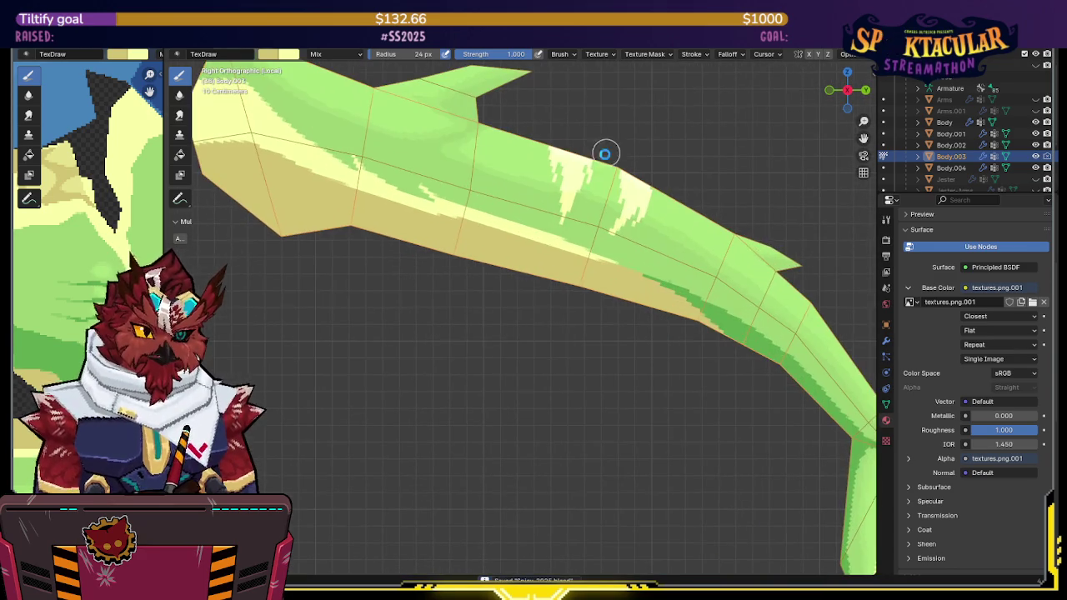
scroll(595, 161, down, 1)
scroll(590, 230, down, 1)
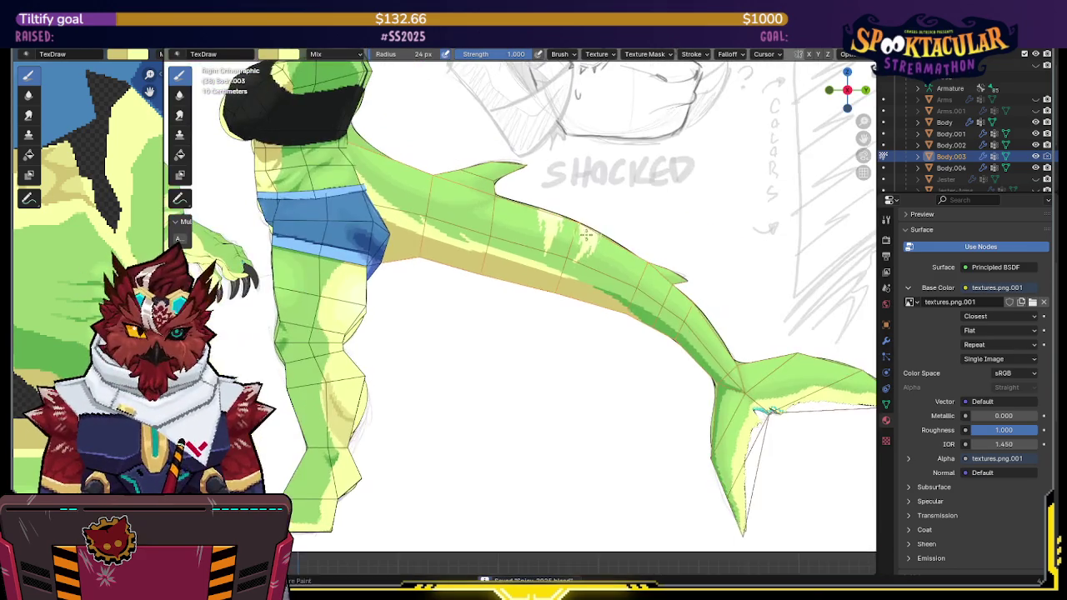
scroll(584, 232, up, 1)
scroll(559, 239, up, 1)
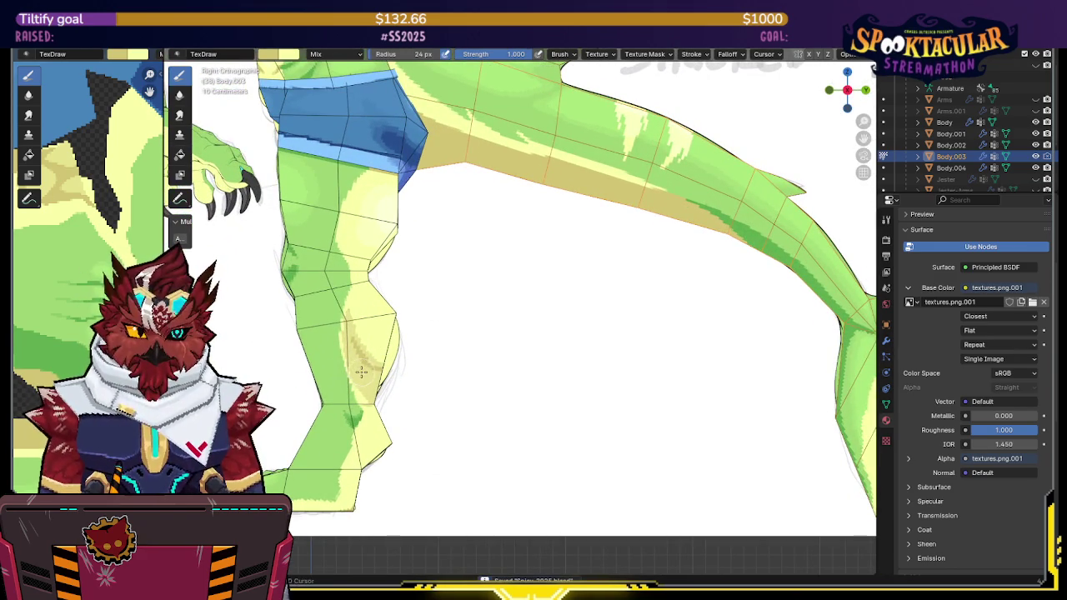
scroll(583, 257, down, 2)
scroll(590, 230, up, 2)
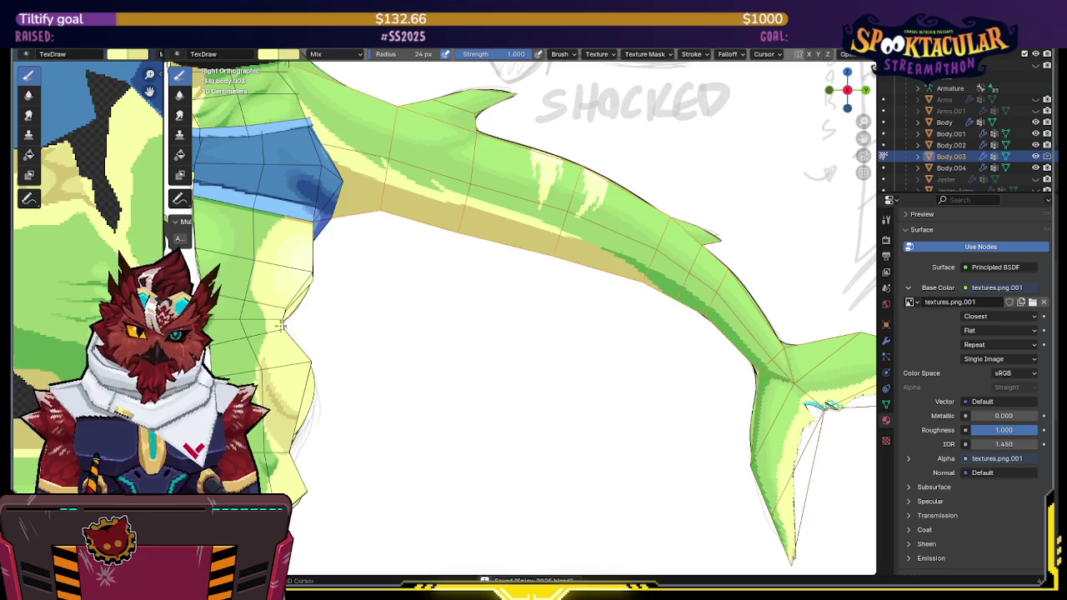
scroll(517, 309, up, 1)
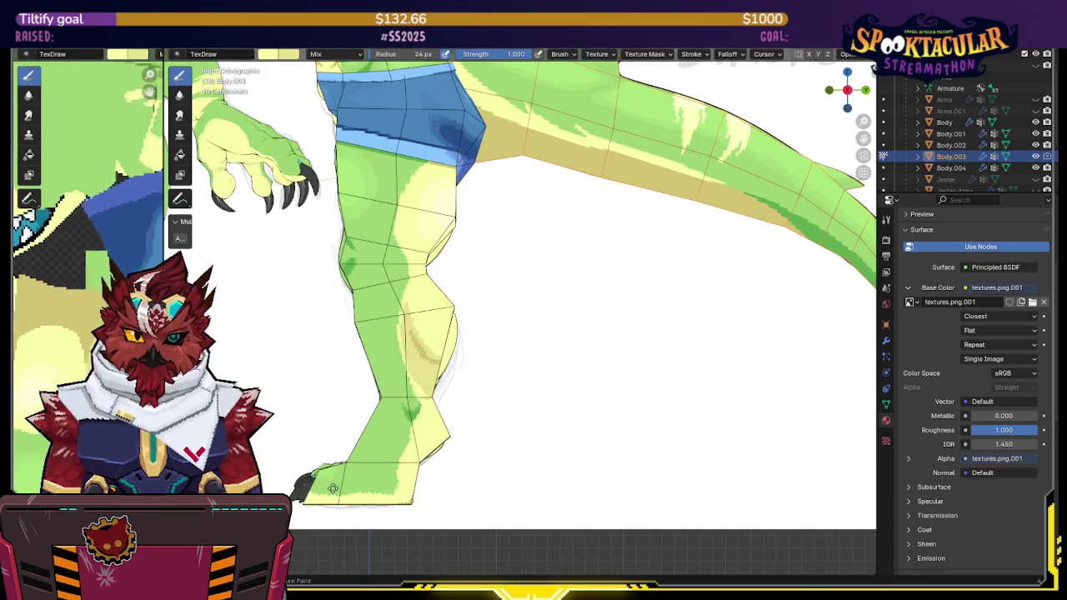
middle_drag(332, 485, 434, 249)
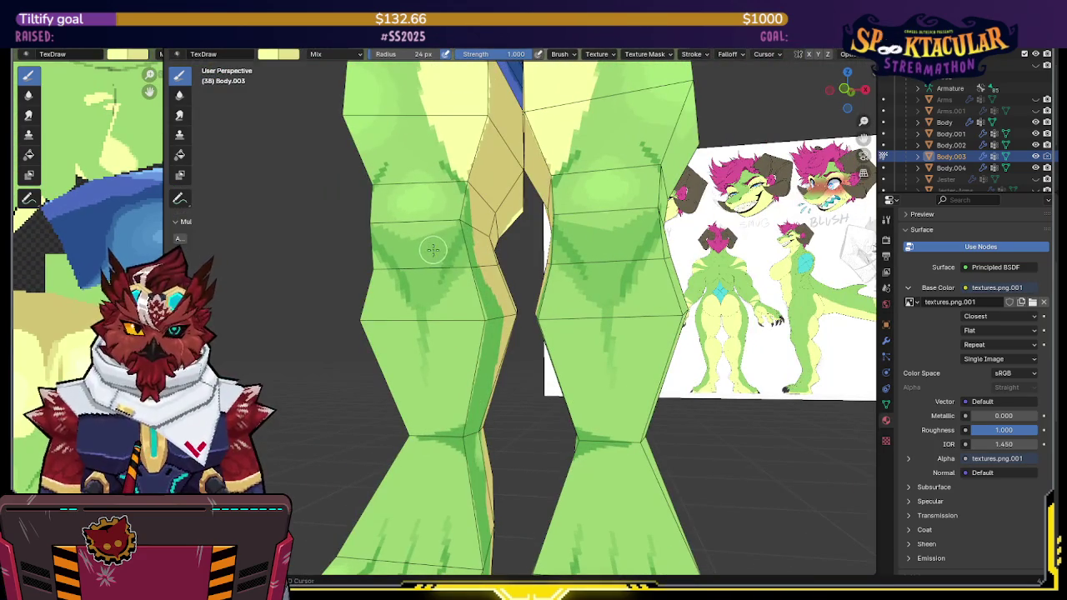
click(865, 89)
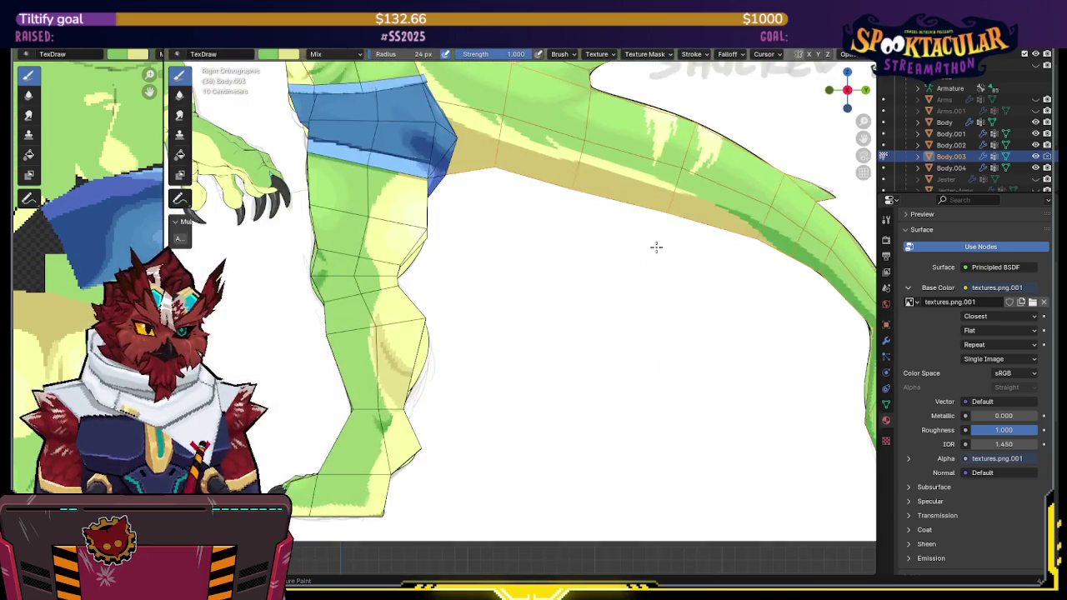
scroll(667, 218, up, 1)
scroll(584, 225, up, 1)
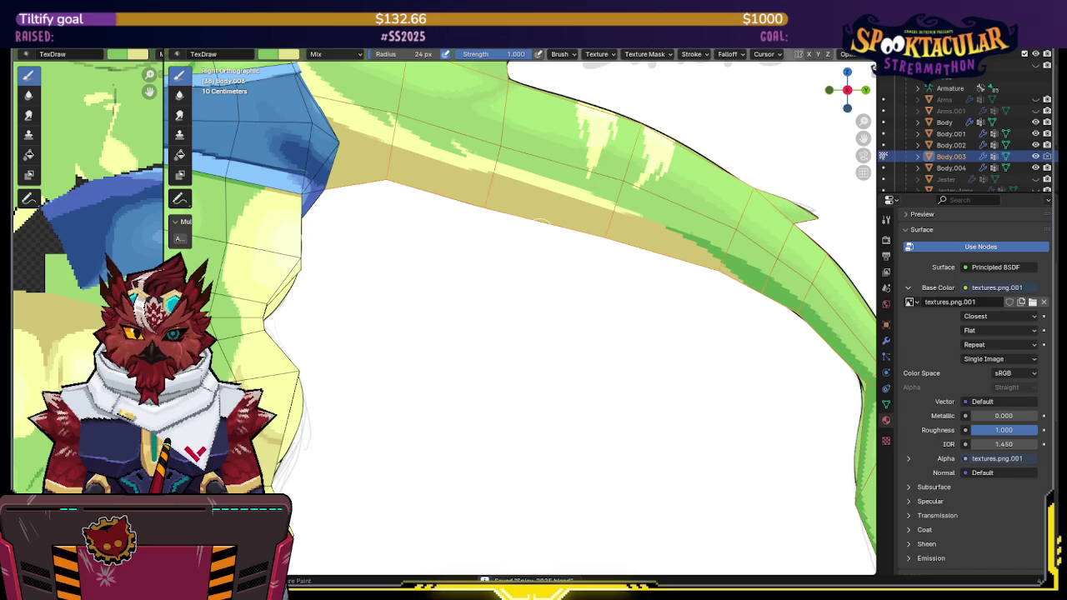
scroll(564, 210, down, 2)
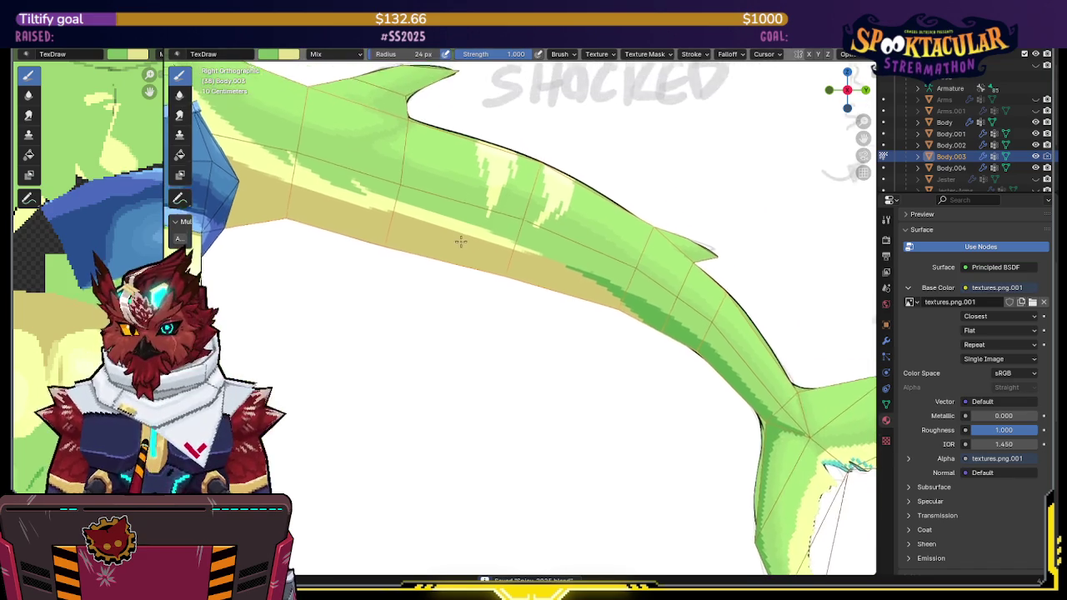
scroll(459, 234, up, 1)
scroll(534, 215, up, 2)
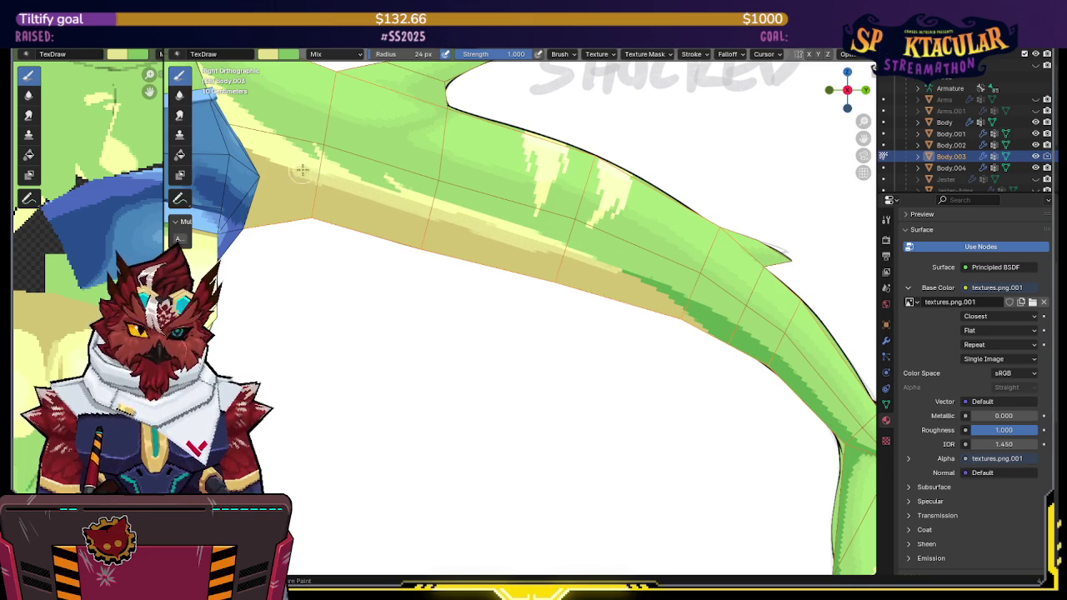
scroll(296, 172, down, 3)
Step: Isolate Body.003 in Local View and inspect the tail's shading and forked fin joint
key(slash)
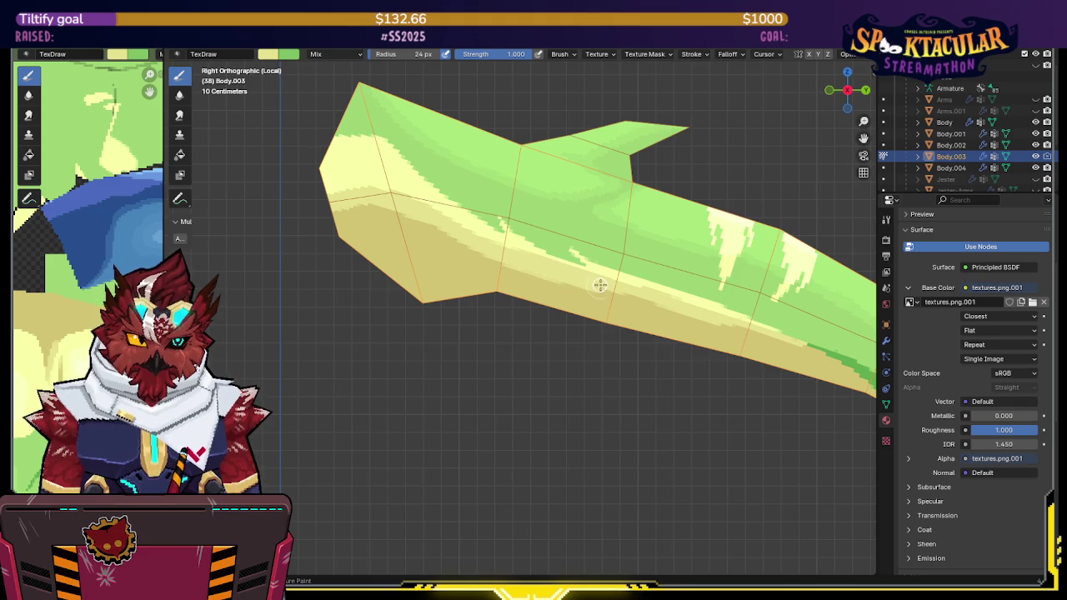
mouse_move(676, 305)
middle_down()
mouse_move(689, 291)
mouse_move(670, 291)
mouse_move(562, 222)
mouse_move(644, 238)
middle_up()
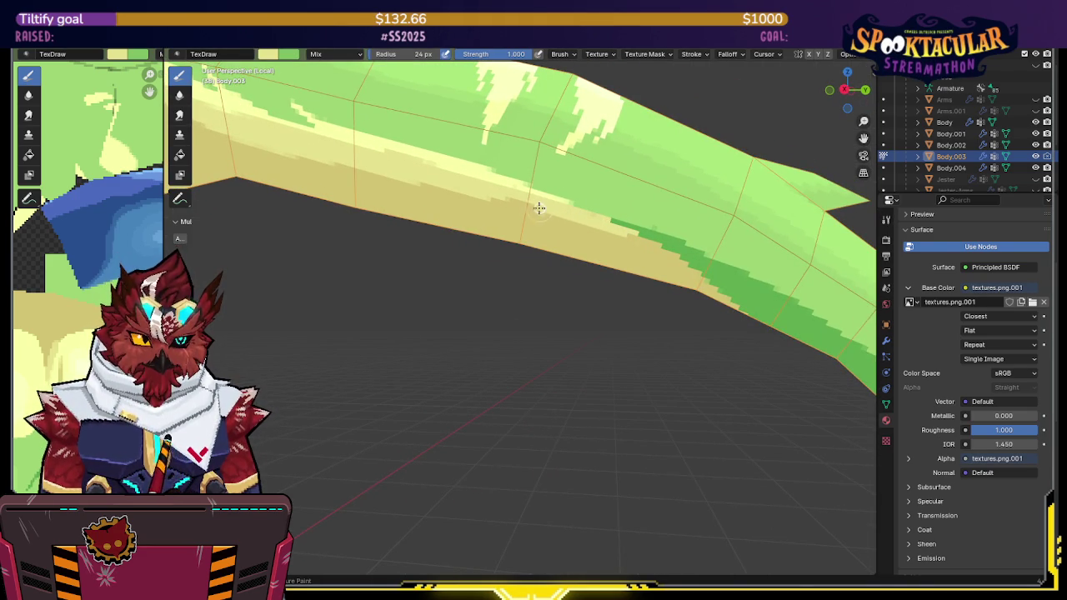
mouse_move(588, 215)
middle_down()
mouse_move(524, 181)
mouse_move(522, 192)
middle_up()
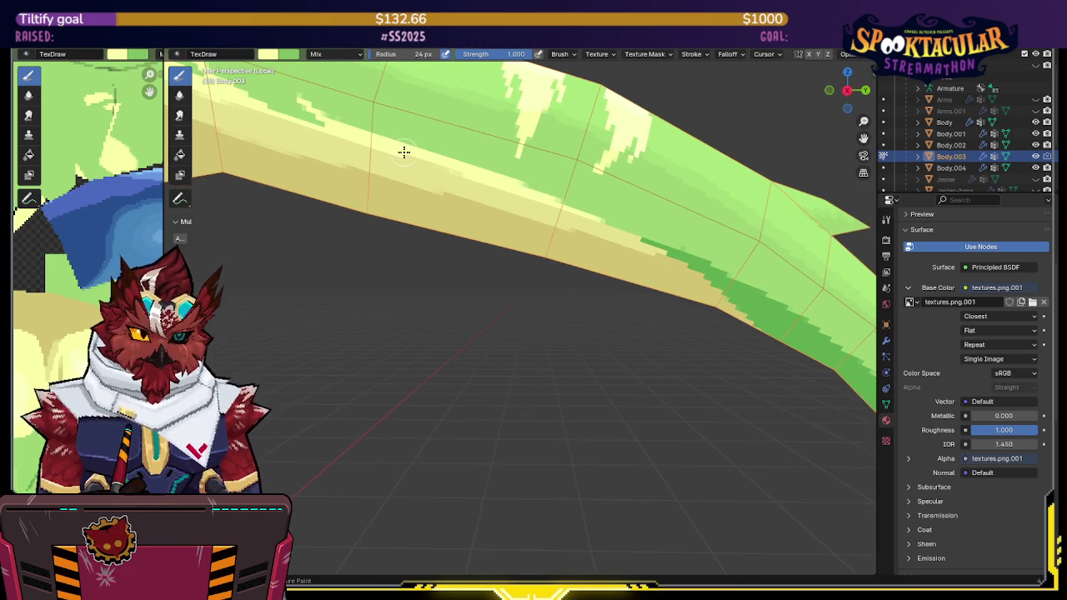
middle_drag(579, 215, 472, 173)
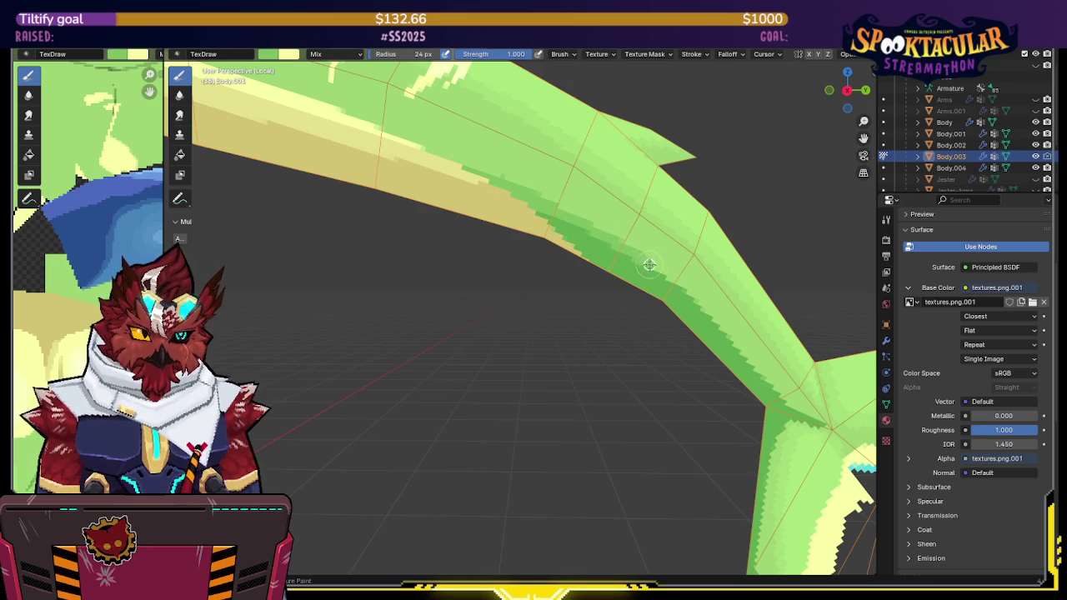
middle_drag(742, 353, 491, 220)
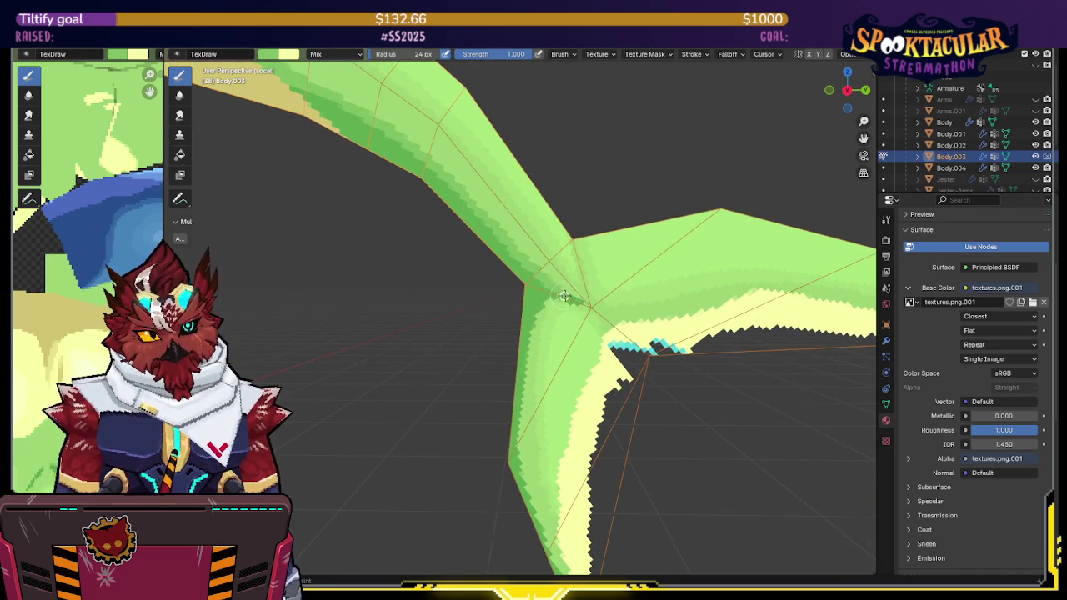
mouse_move(564, 295)
middle_down()
mouse_move(631, 243)
mouse_move(615, 238)
middle_up()
scroll(631, 244, down, 3)
scroll(615, 238, up, 2)
scroll(597, 259, down, 1)
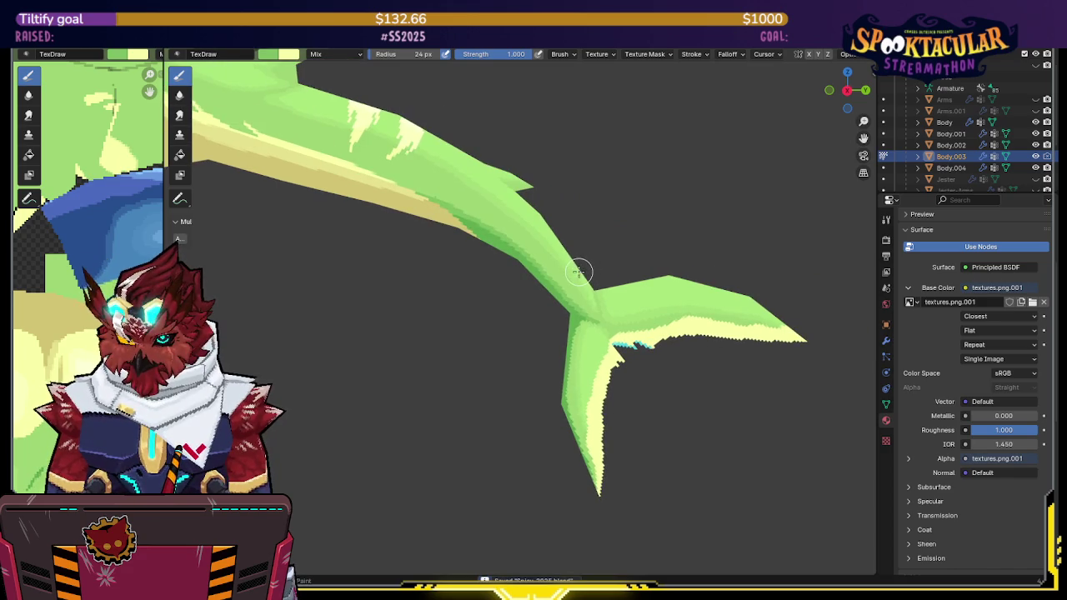
scroll(580, 272, down, 1)
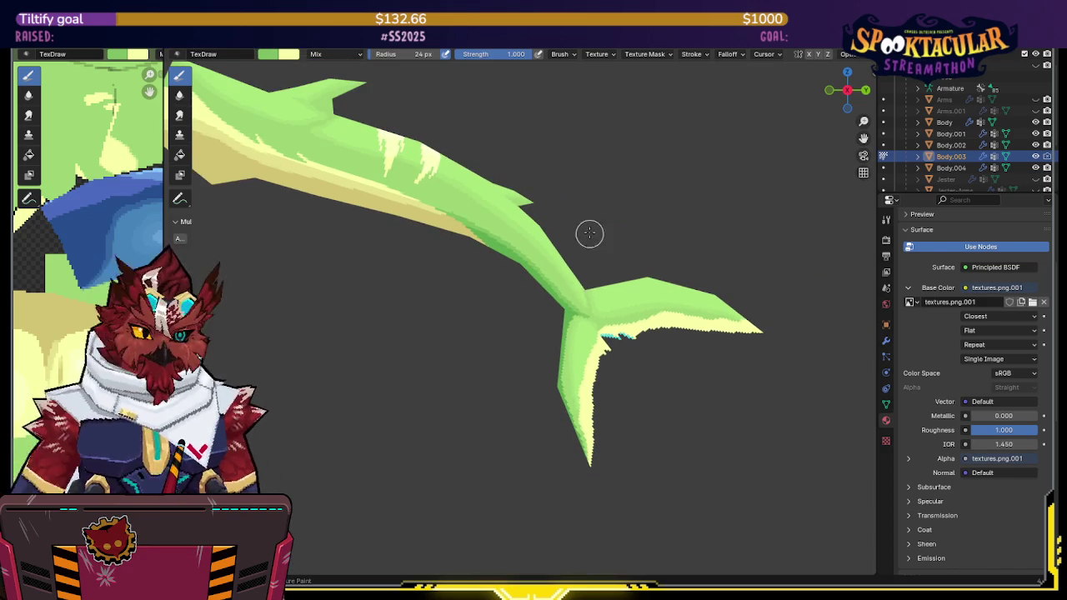
shift+middle_drag(498, 219, 568, 221)
Step: Unhide the rest of the dragon with Alt+H and view the body and painted tail together
scroll(562, 222, up, 2)
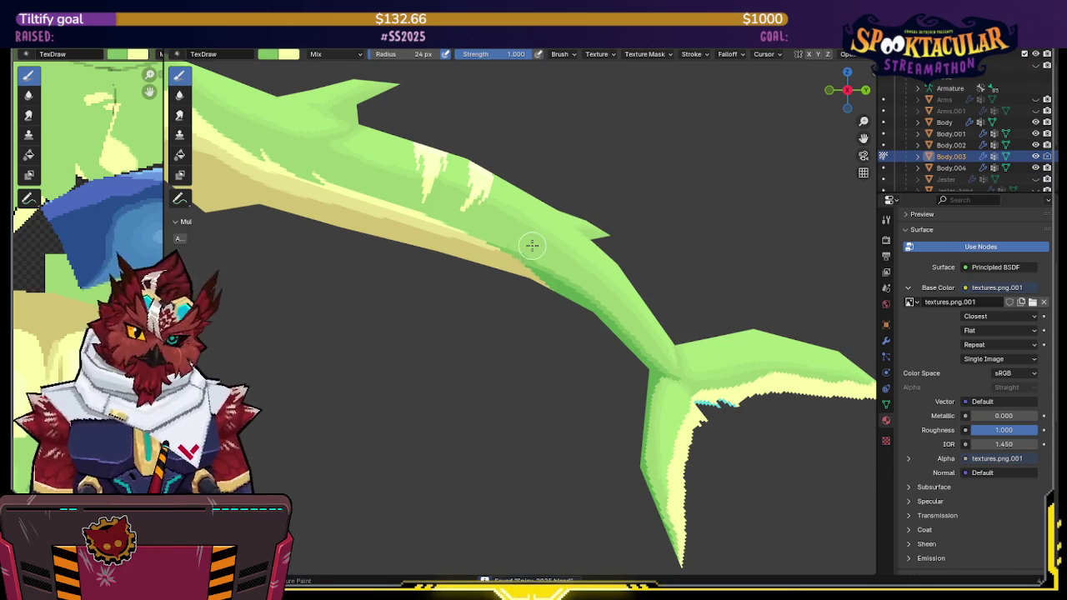
middle_drag(533, 242, 583, 237)
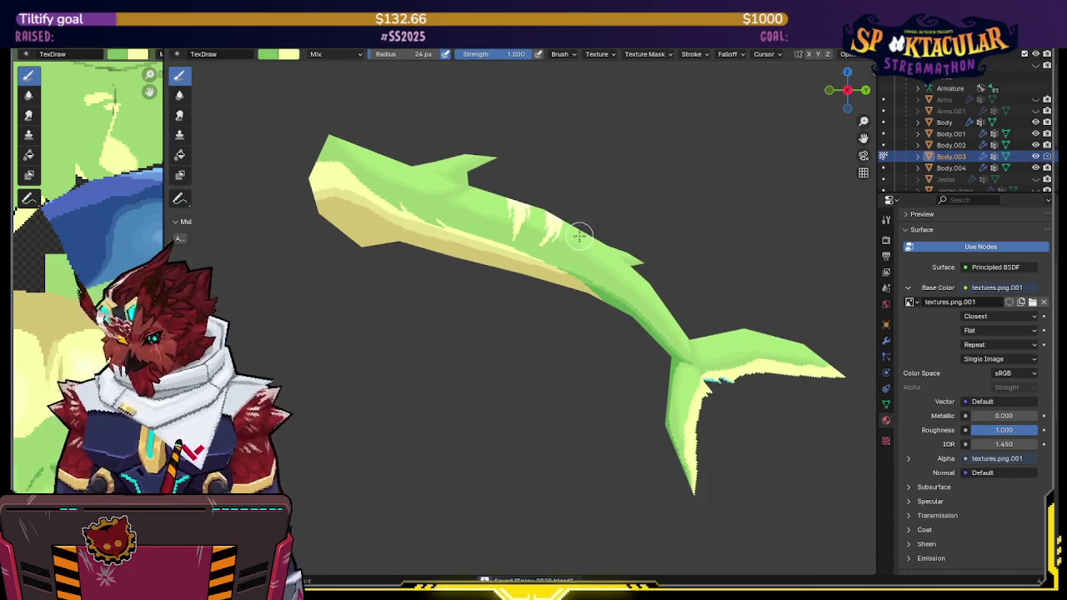
key(alt+h)
mouse_move(649, 280)
middle_down()
mouse_move(656, 245)
mouse_move(620, 238)
middle_up()
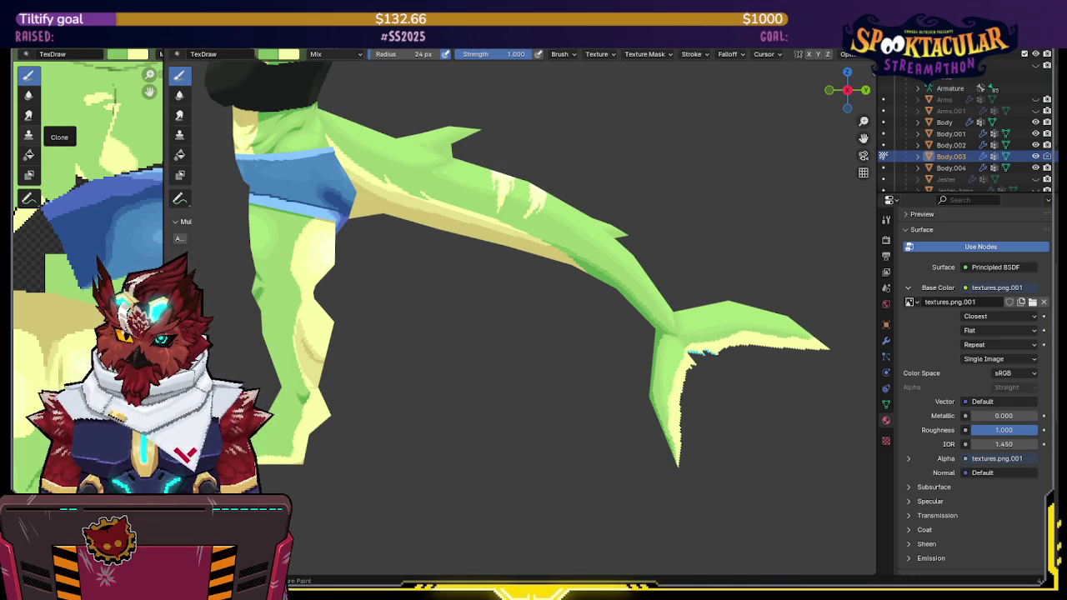
middle_drag(597, 178, 567, 262)
scroll(567, 262, up, 2)
scroll(494, 215, up, 2)
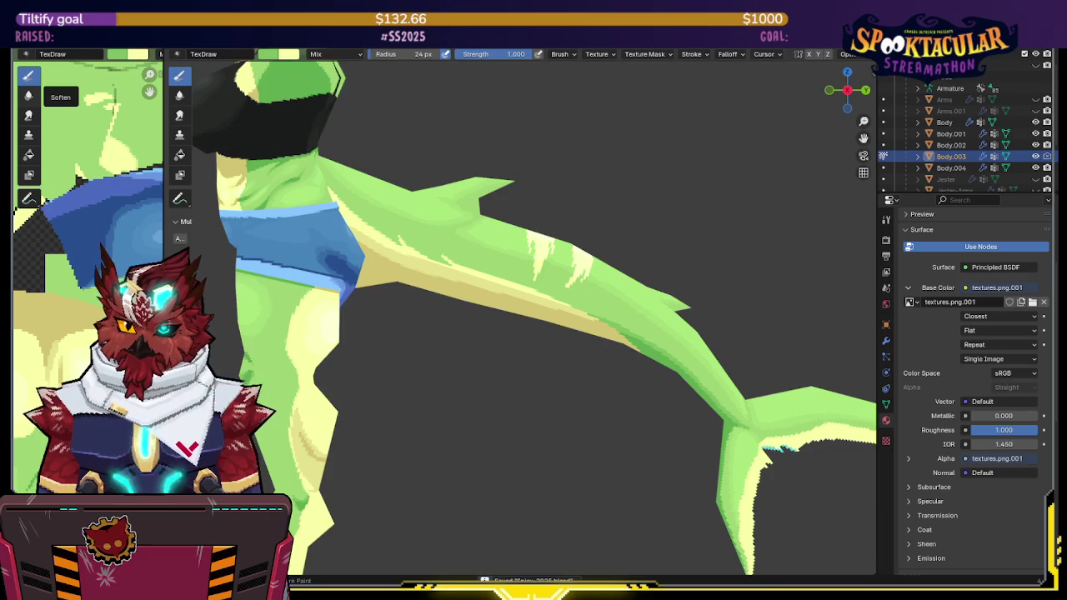
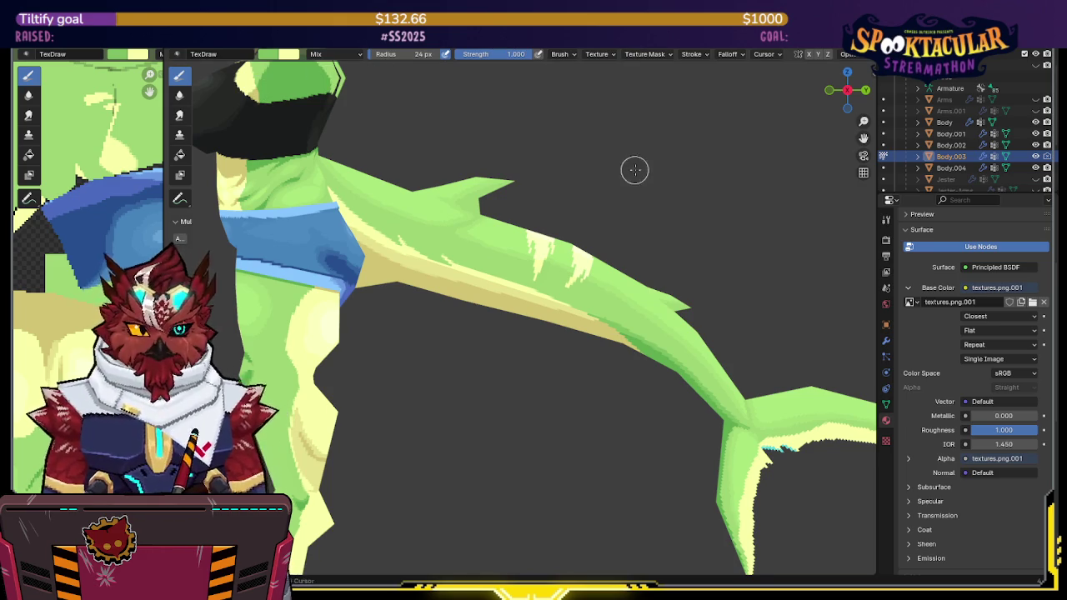
Step: Save the blend file and orbit around the lizard to a right side view
middle_drag(629, 173, 611, 192)
key(ctrl+s)
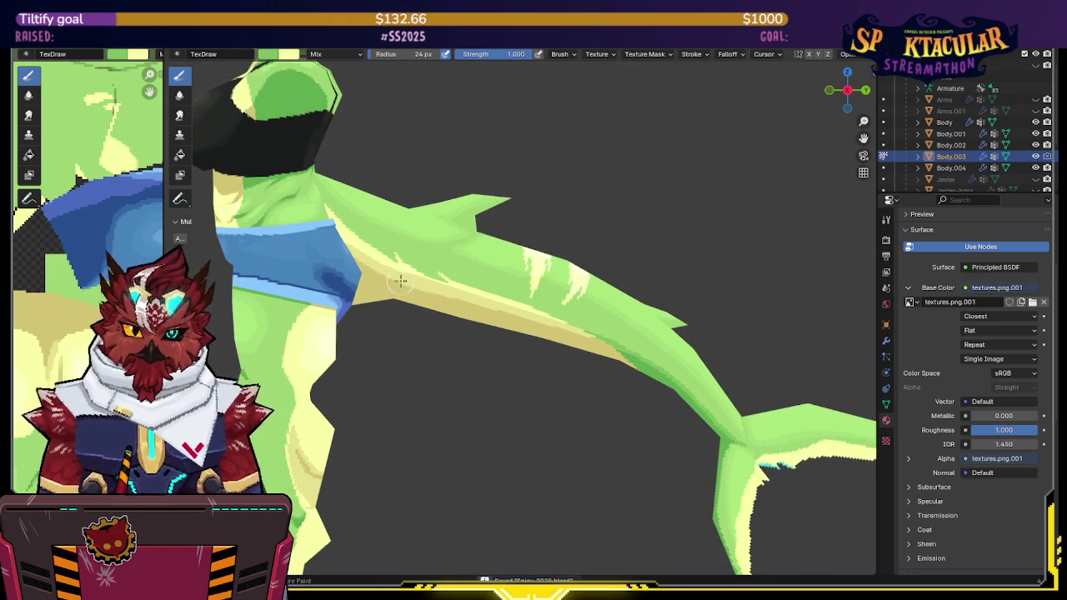
mouse_move(402, 284)
middle_down()
mouse_move(409, 294)
mouse_move(419, 271)
middle_up()
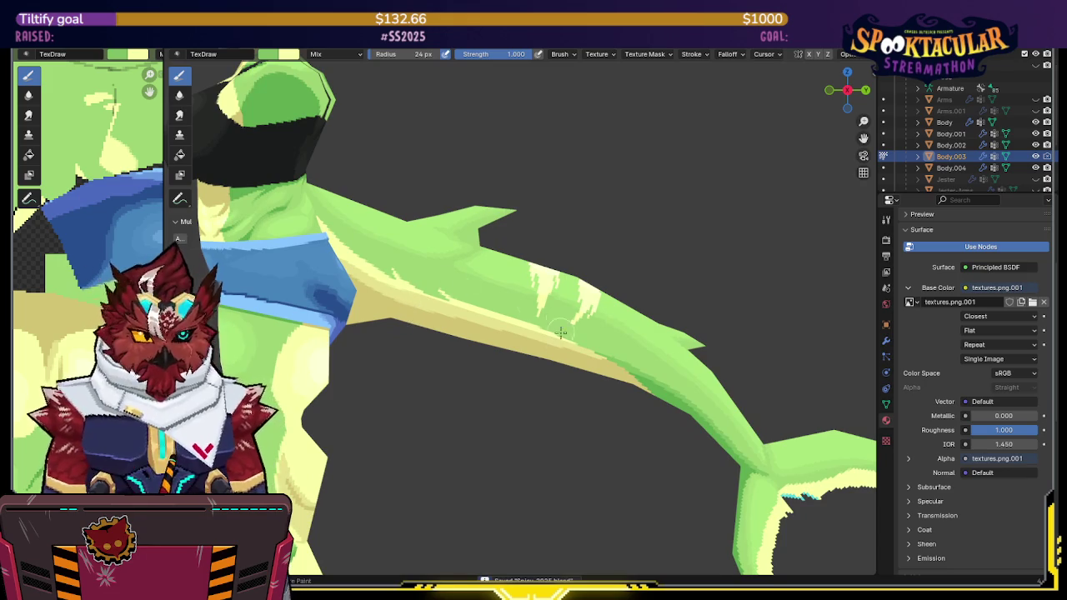
scroll(560, 319, down, 3)
mouse_move(560, 318)
middle_down()
mouse_move(534, 296)
mouse_move(563, 321)
middle_up()
scroll(525, 286, up, 3)
scroll(443, 282, down, 2)
mouse_move(549, 303)
middle_down()
mouse_move(524, 278)
mouse_move(579, 270)
middle_up()
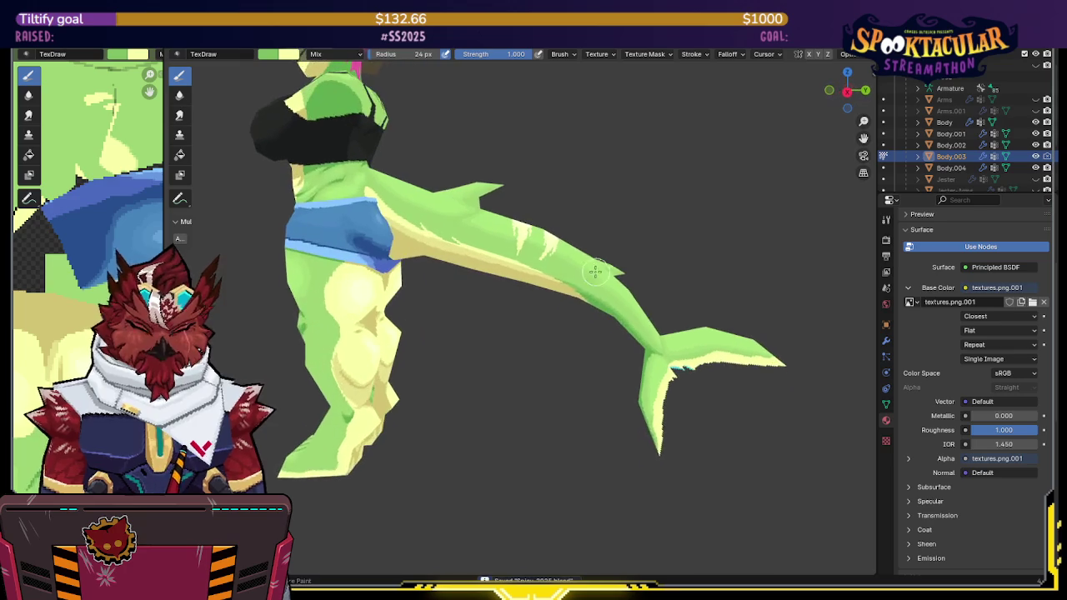
key(KP_3)
Step: Zoom in on the tail fin and set the brush strength to 0.5
scroll(638, 277, down, 2)
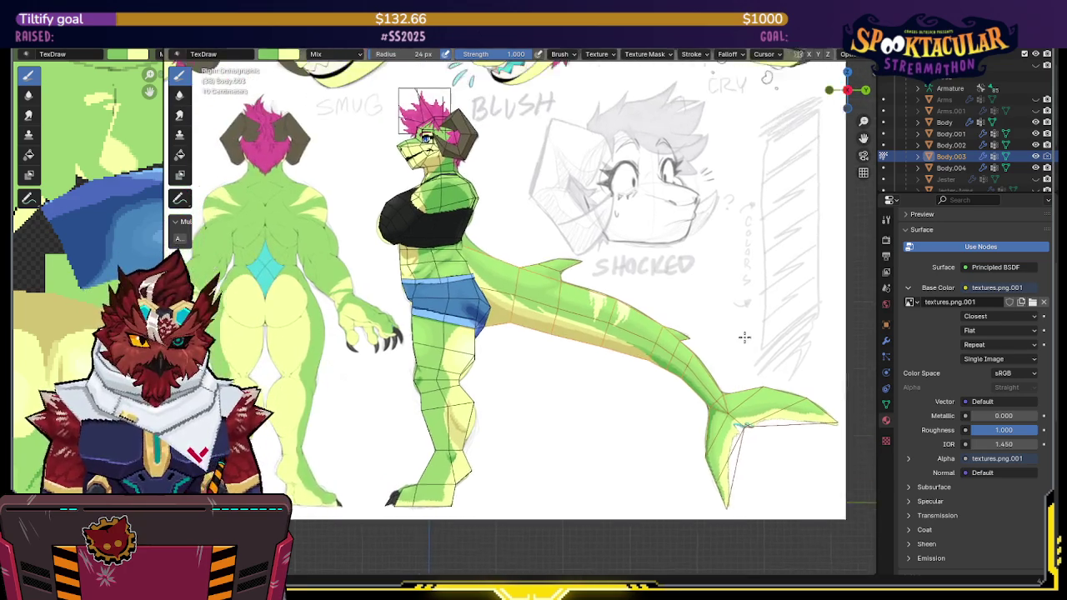
mouse_move(753, 350)
middle_down()
mouse_move(667, 350)
mouse_move(705, 329)
middle_up()
scroll(662, 357, up, 3)
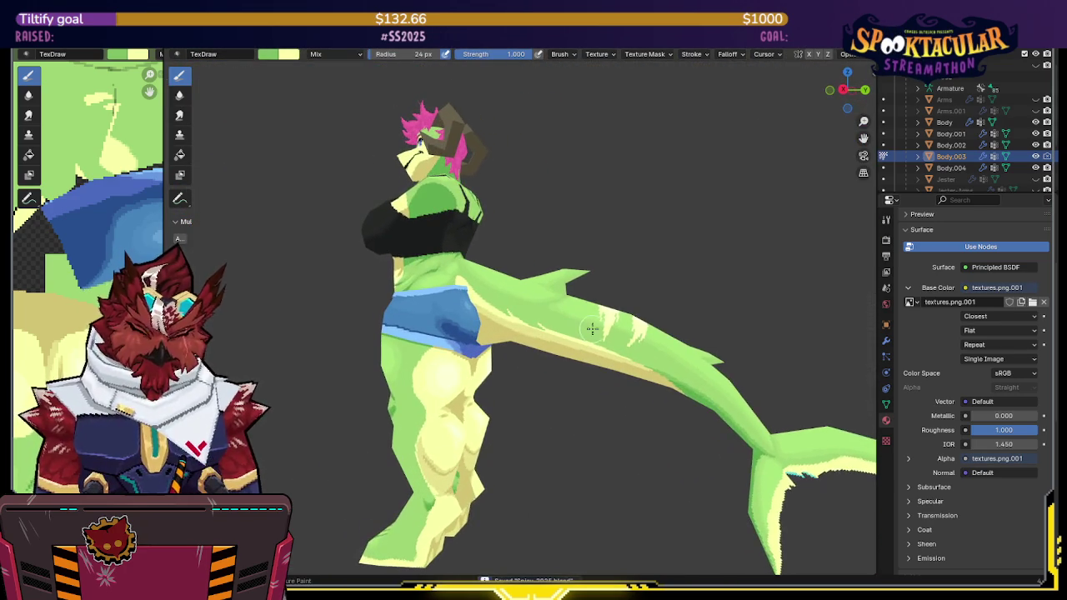
scroll(535, 298, up, 2)
scroll(529, 291, up, 1)
scroll(521, 283, up, 2)
scroll(507, 272, up, 2)
mouse_move(572, 317)
middle_down()
mouse_move(627, 278)
mouse_move(596, 88)
middle_up()
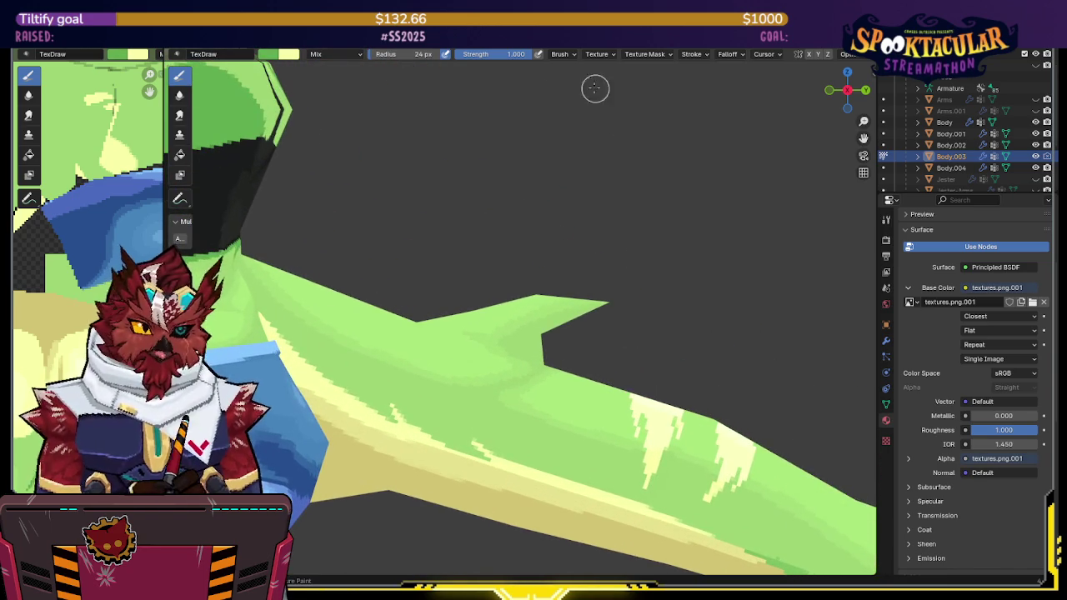
click(517, 54)
text(0.5)
key(Return)
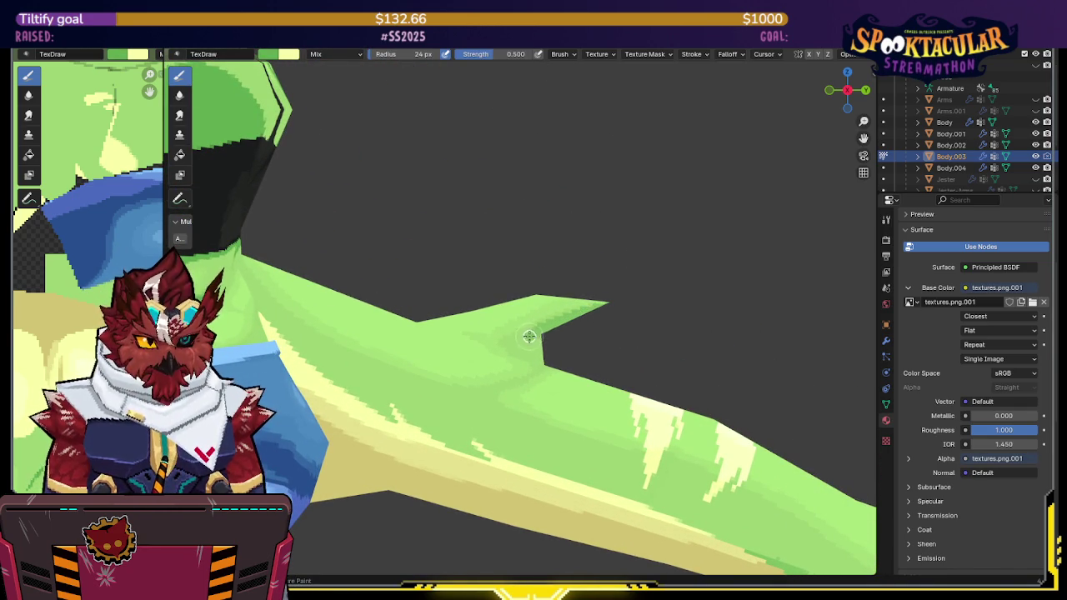
Step: Repaint the tail fin's edge and notch, then return to Object Mode
drag(542, 360, 565, 319)
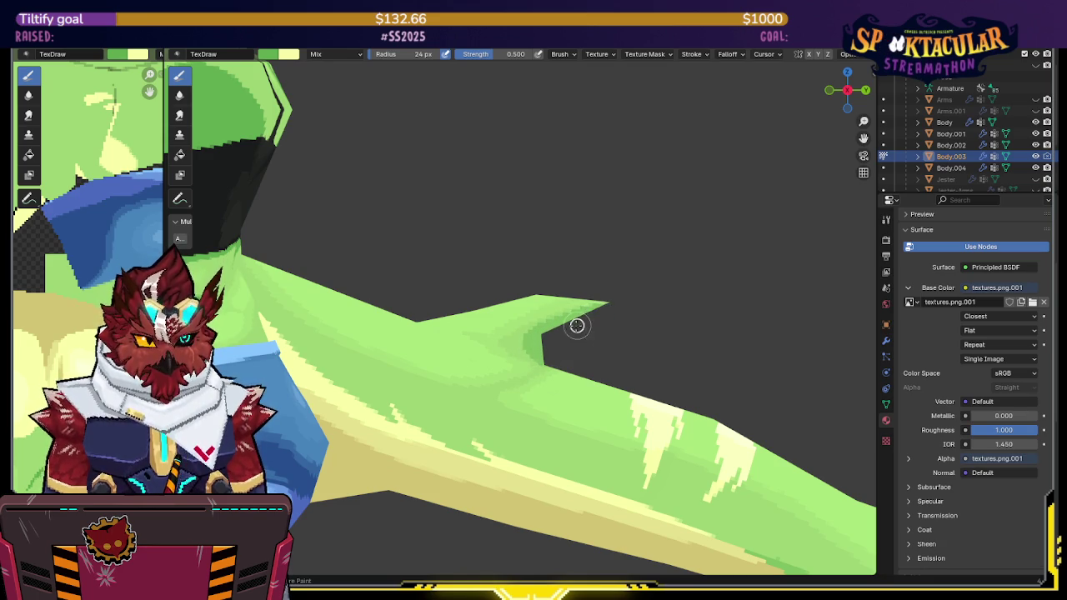
mouse_move(548, 337)
middle_down()
mouse_move(553, 255)
mouse_move(617, 286)
mouse_move(617, 319)
middle_up()
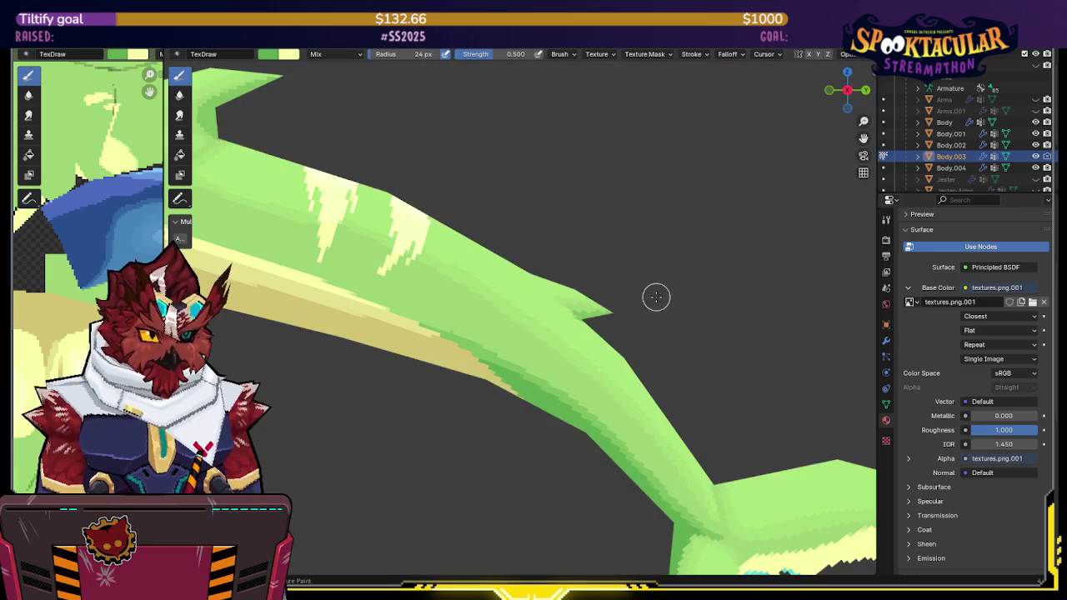
mouse_move(655, 298)
middle_down()
mouse_move(600, 281)
mouse_move(617, 353)
mouse_move(607, 256)
mouse_move(589, 253)
mouse_move(655, 258)
mouse_move(575, 259)
mouse_move(609, 261)
mouse_move(603, 242)
mouse_move(572, 241)
mouse_move(652, 297)
mouse_move(624, 280)
middle_up()
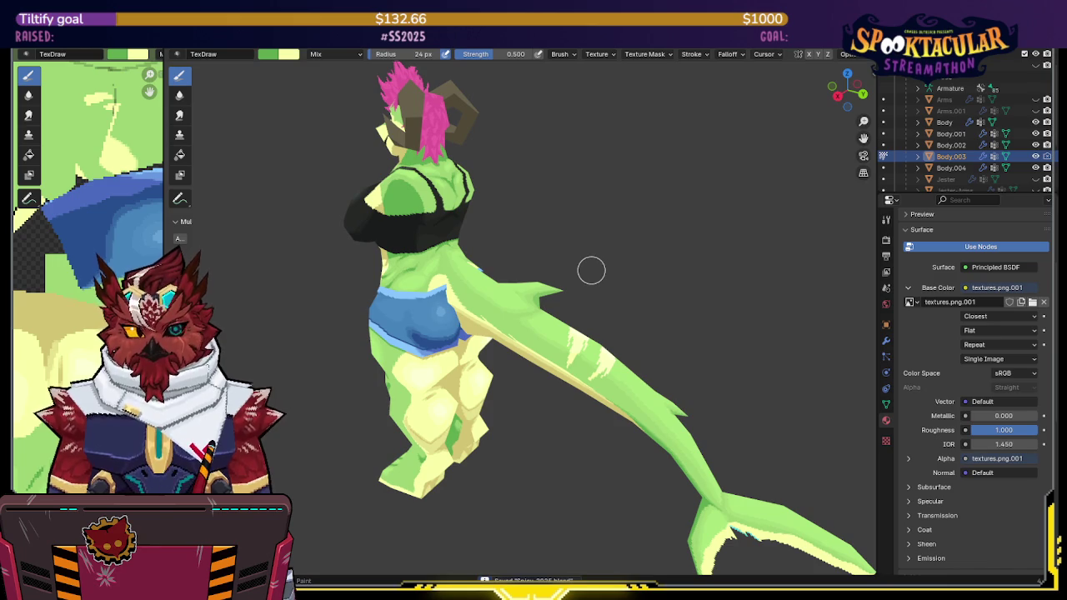
mouse_move(591, 270)
middle_down()
mouse_move(592, 243)
mouse_move(528, 251)
mouse_move(584, 192)
mouse_move(590, 154)
middle_up()
scroll(590, 154, up, 3)
scroll(591, 155, down, 5)
key(ctrl+Tab)
click(545, 191)
Step: Deselect Body.003 and unhide the Arms and Arms.001 objects
mouse_move(545, 191)
middle_down()
mouse_move(611, 248)
mouse_move(600, 271)
mouse_move(645, 281)
mouse_move(739, 262)
mouse_move(667, 266)
middle_up()
click(634, 267)
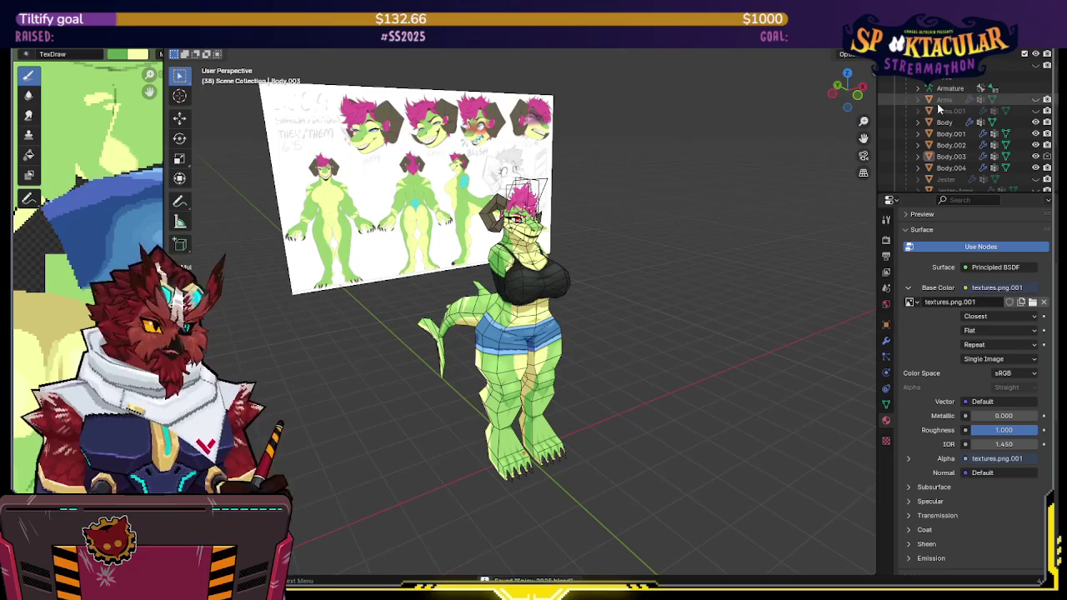
click(1037, 111)
click(1037, 99)
mouse_move(817, 148)
middle_down()
mouse_move(593, 181)
mouse_move(607, 289)
mouse_move(524, 246)
mouse_move(550, 249)
middle_up()
Step: Select the arms mesh and try it in Texture Paint mode
click(607, 289)
key(ctrl+Tab)
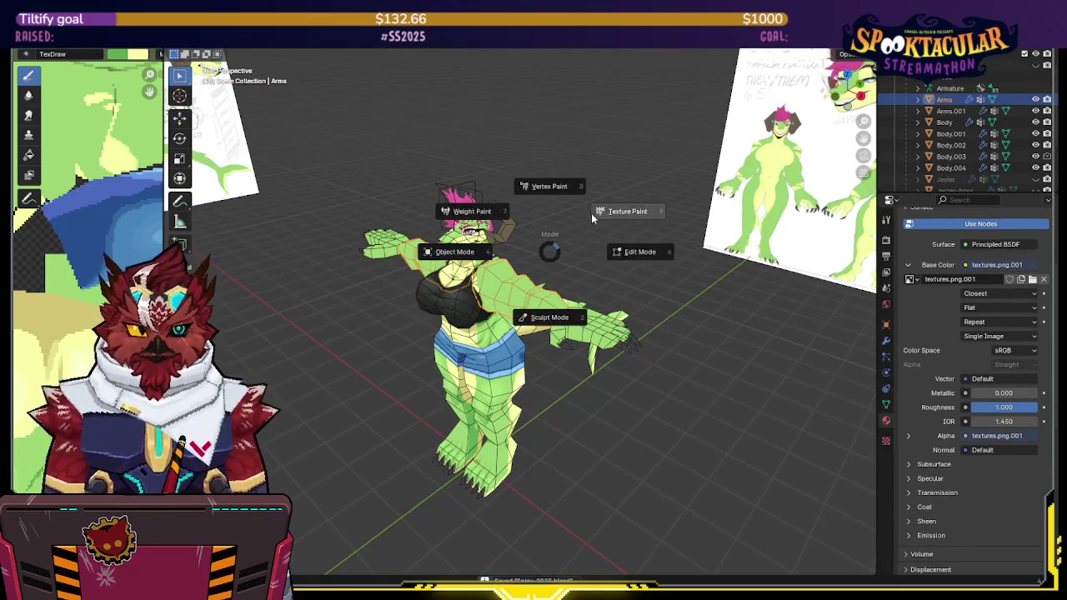
click(594, 200)
scroll(594, 200, up, 3)
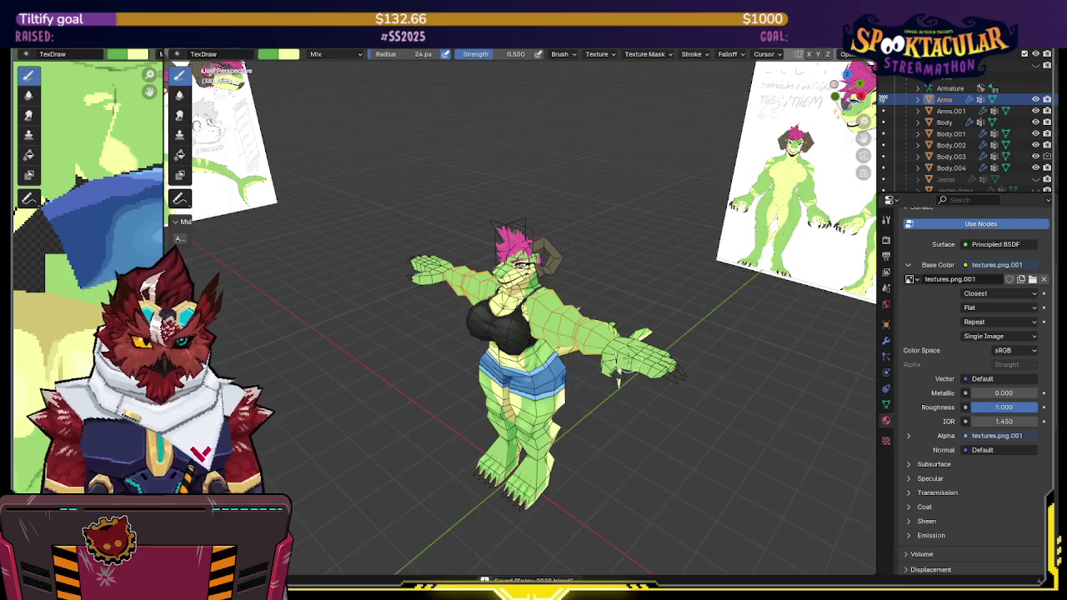
scroll(666, 310, up, 2)
key(ctrl+Tab)
Step: Select the upper arm faces, show the Mirror and Armature modifiers, and return to Object Mode
click(659, 335)
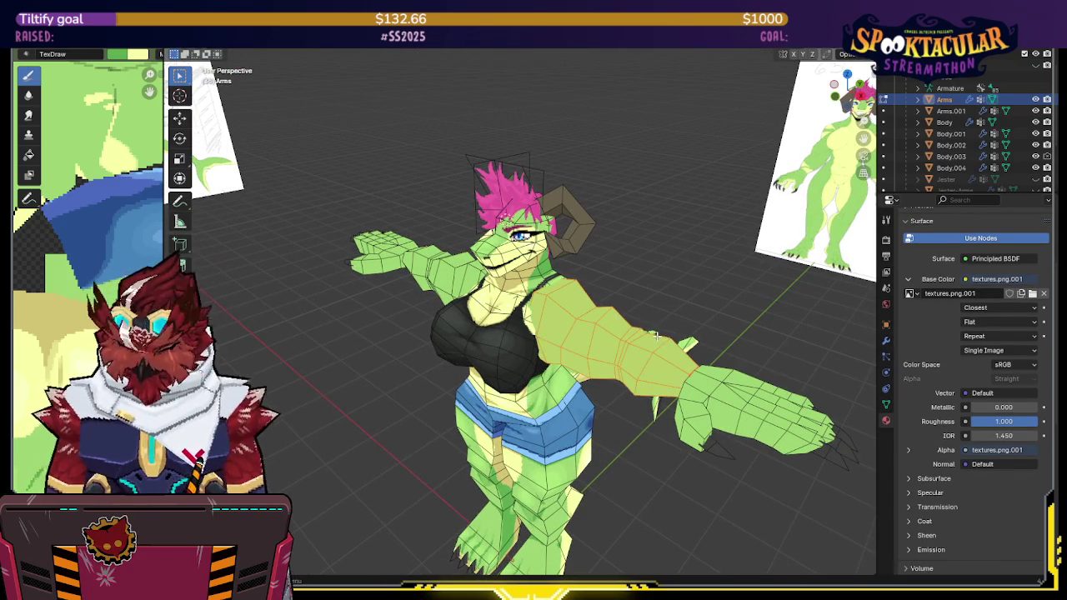
click(887, 345)
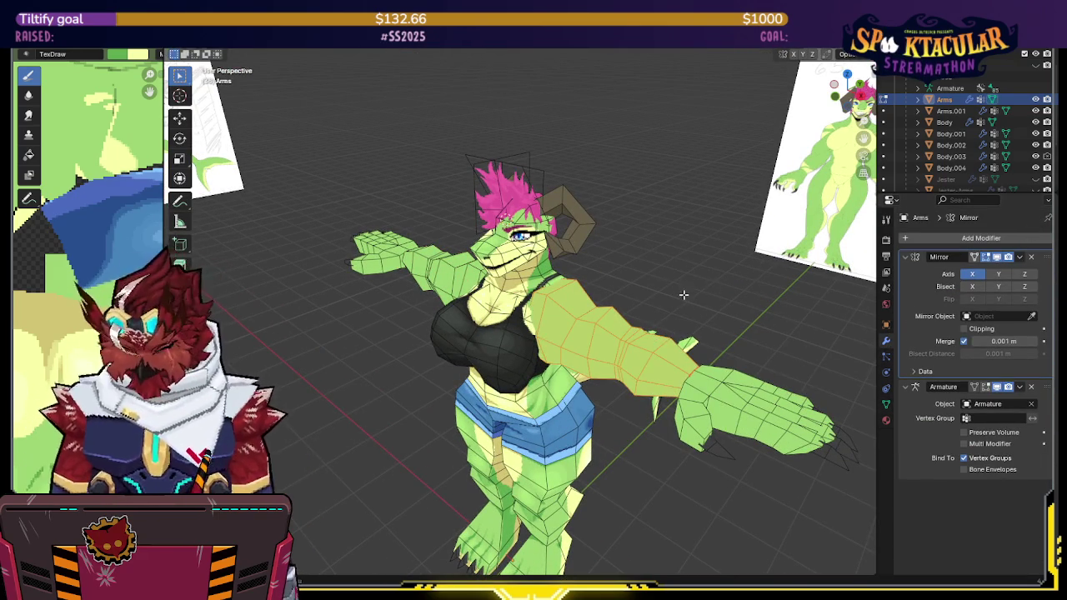
key(KP_Decimal)
scroll(698, 289, down, 3)
scroll(704, 291, down, 2)
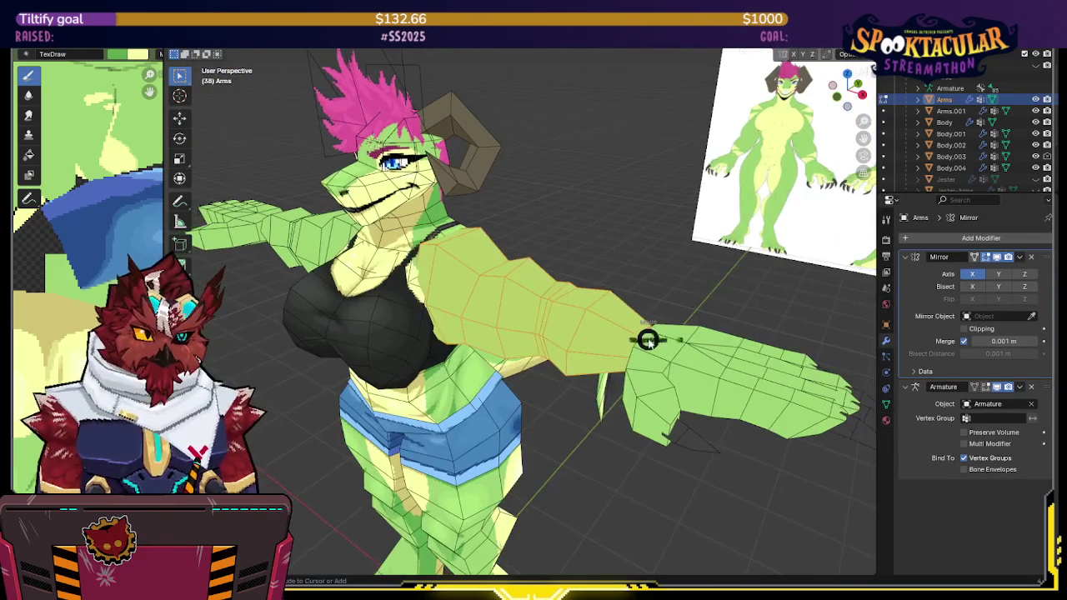
key(Tab)
key(ctrl+Tab)
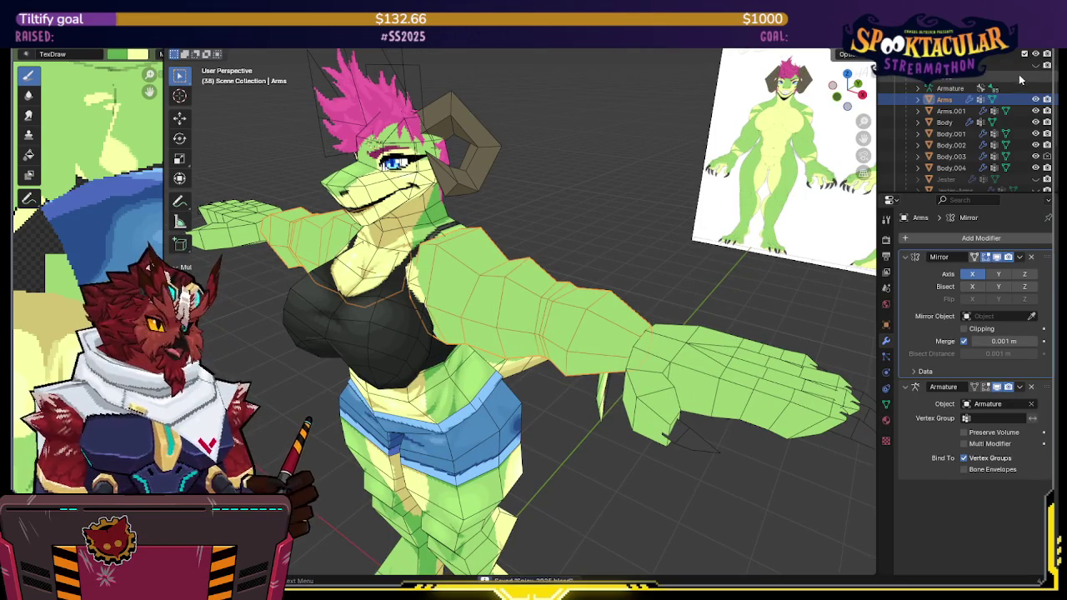
Step: Reveal the armature and rotate the left upper arm bone down in Pose Mode
click(1036, 88)
click(837, 94)
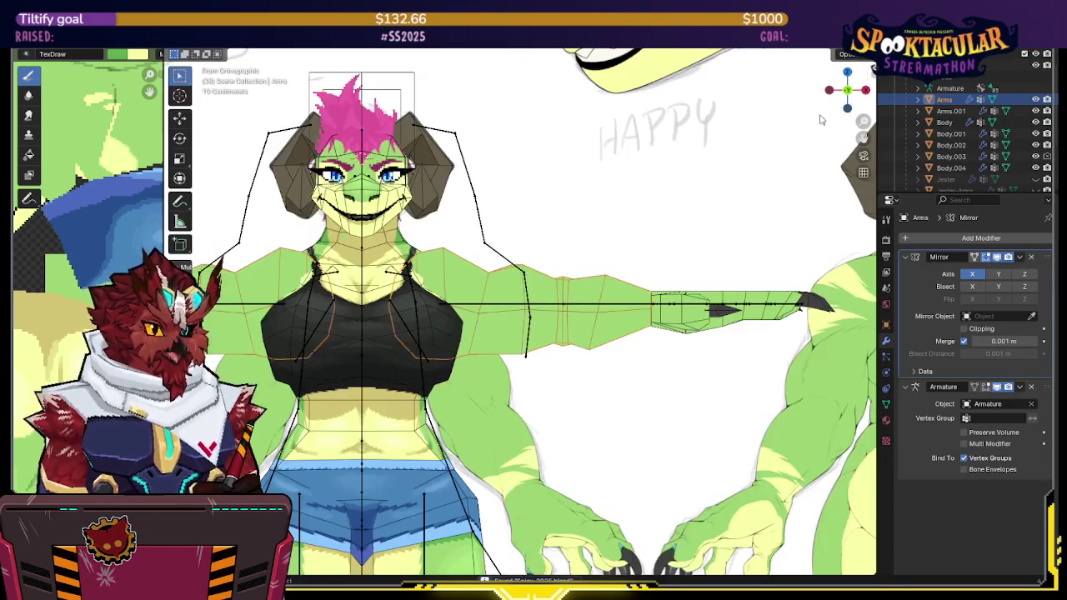
click(496, 306)
key(ctrl+Tab)
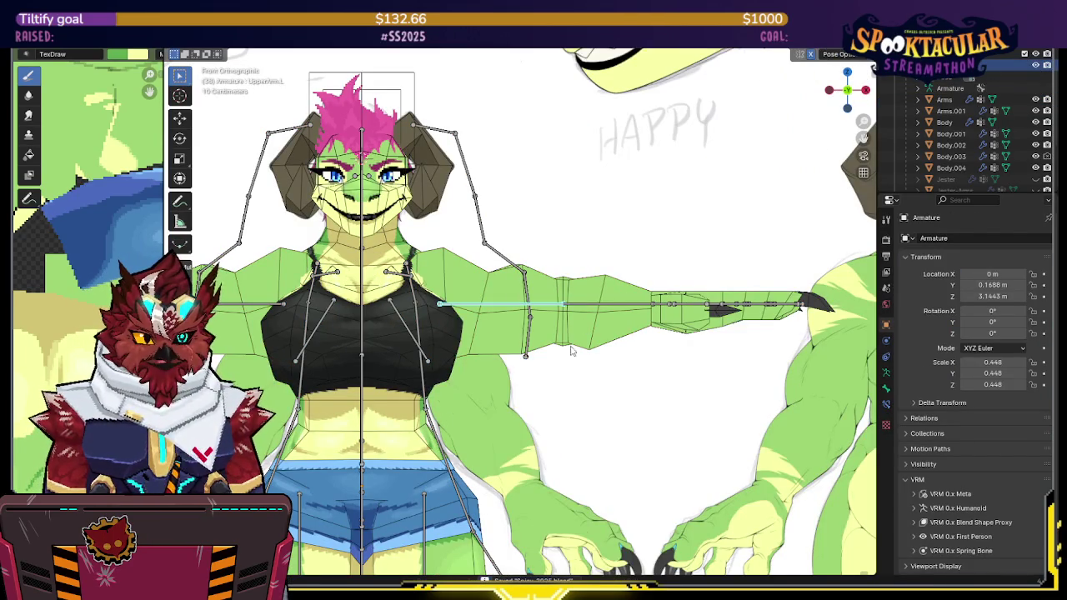
key(r)
click(542, 414)
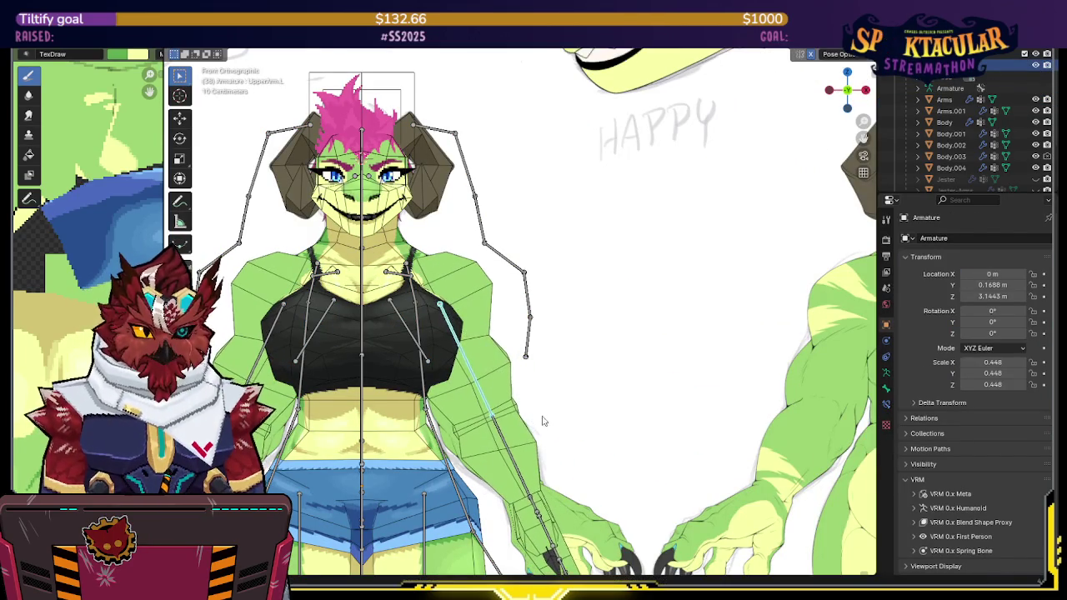
scroll(584, 367, up, 3)
mouse_move(597, 341)
middle_down()
mouse_move(581, 314)
mouse_move(448, 337)
mouse_move(592, 333)
middle_up()
Step: Return to Object Mode and select the arms mesh
key(ctrl+Tab)
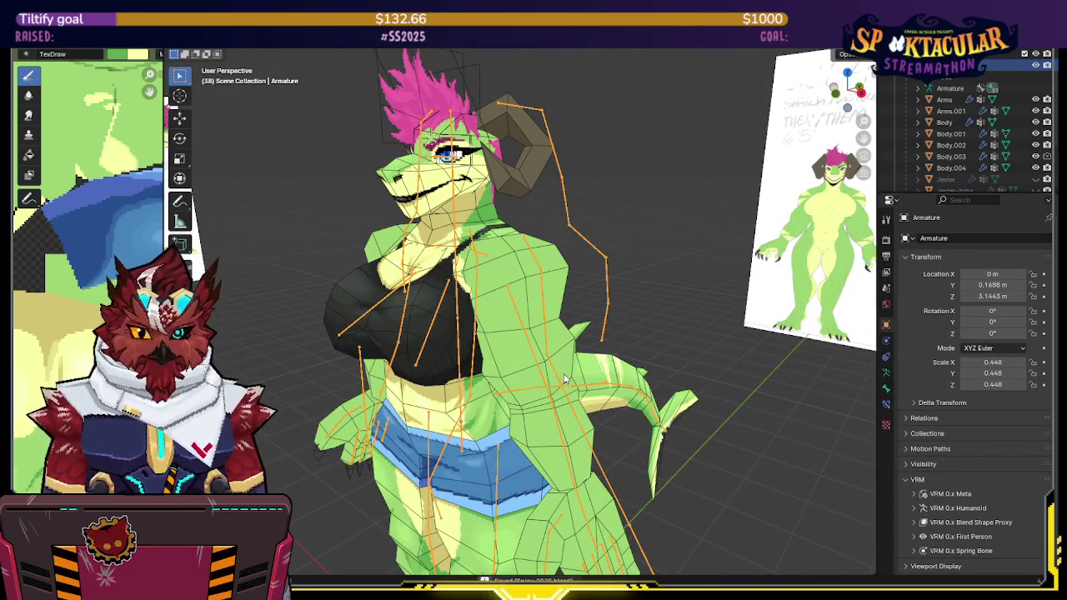
click(538, 337)
key(ctrl+Tab)
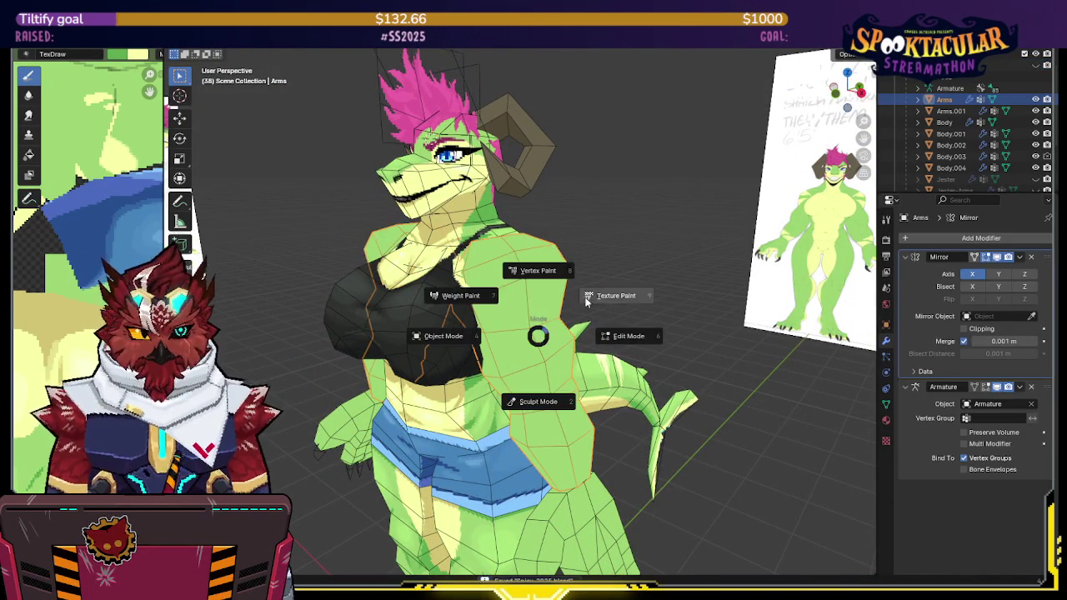
Step: Put the arms in Texture Paint and frame a front orthographic view, checking the mesh in X-ray
click(608, 289)
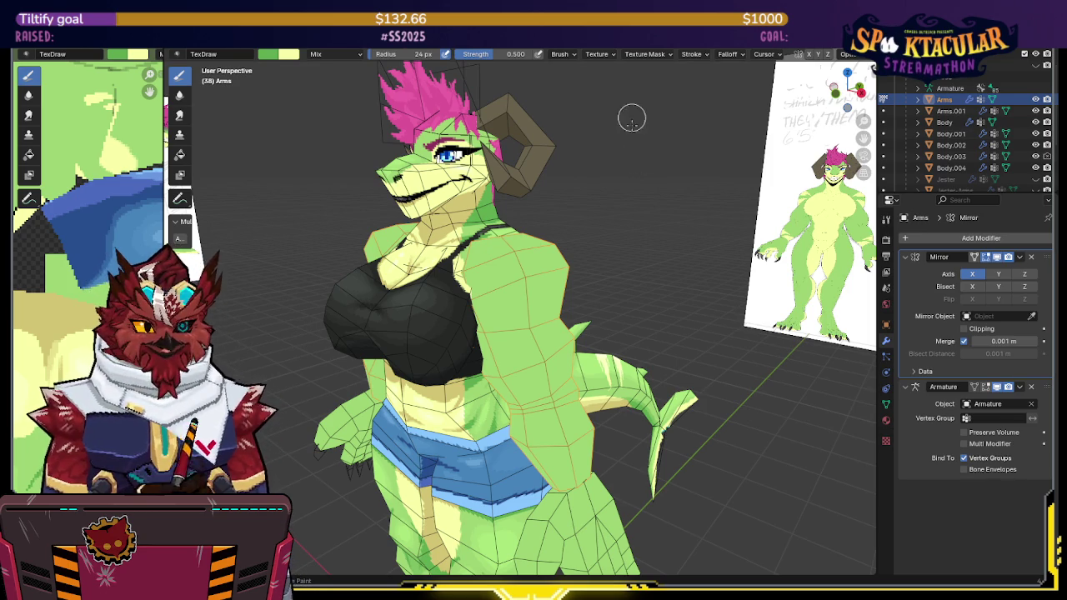
middle_drag(635, 190, 636, 167)
key(KP_1)
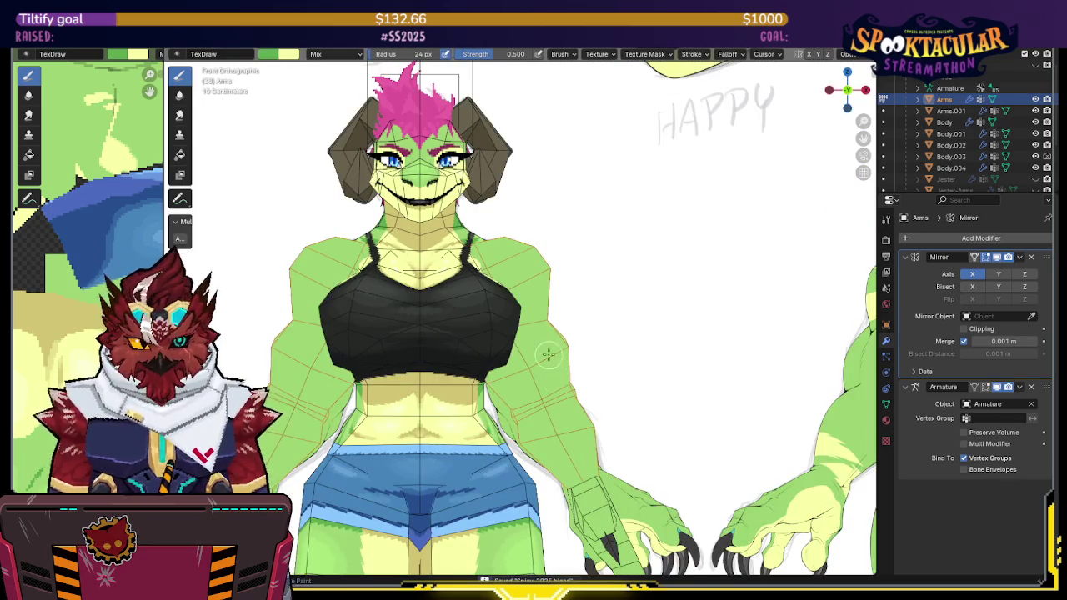
scroll(551, 359, down, 2)
scroll(551, 358, down, 1)
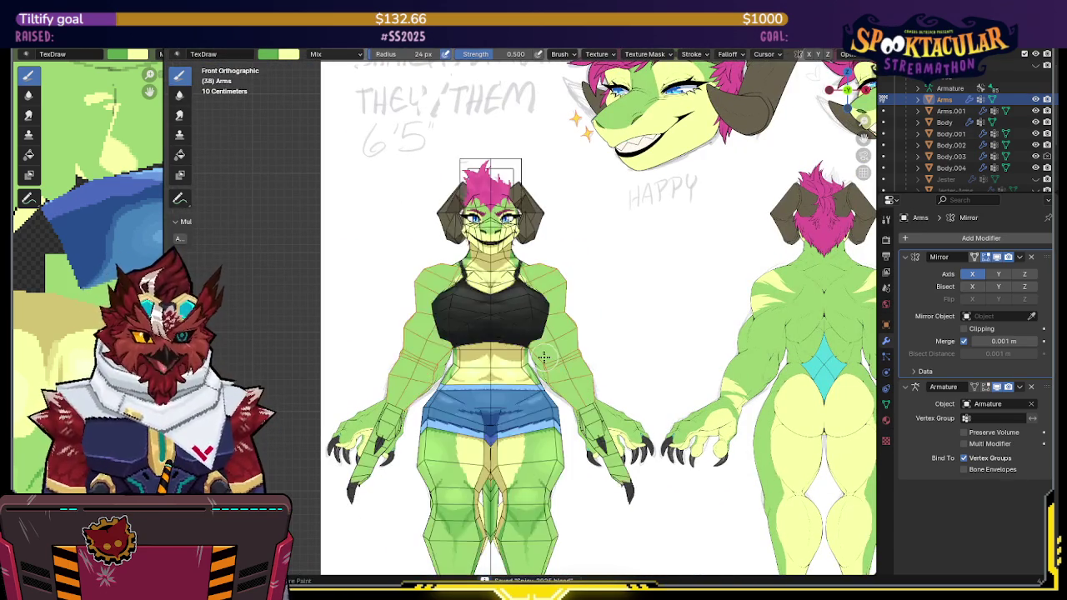
key(alt+z)
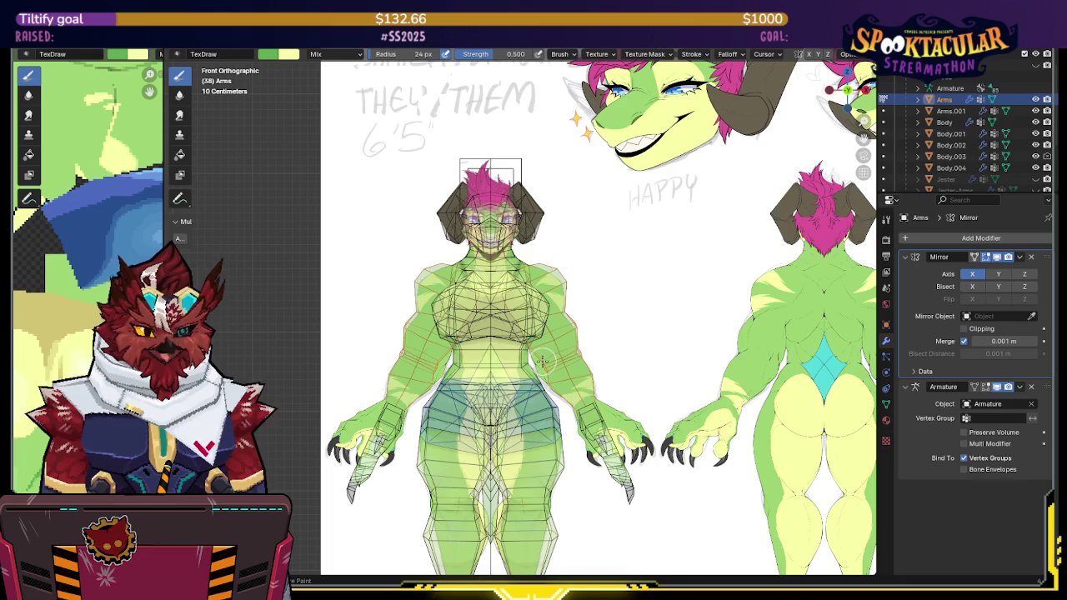
key(alt+z)
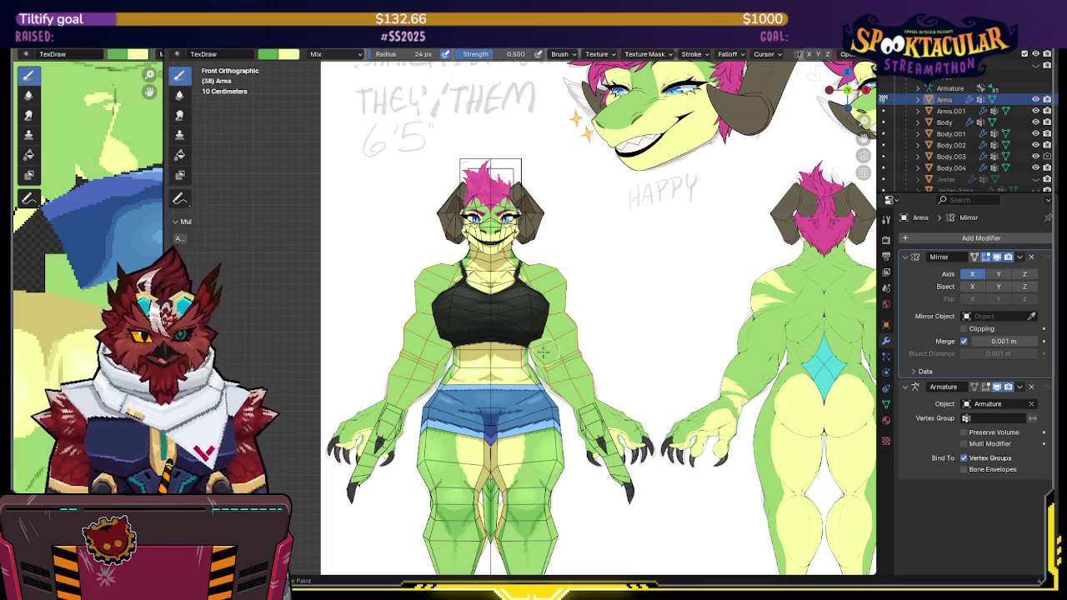
scroll(88, 275, down, 2)
scroll(87, 275, down, 1)
scroll(87, 275, down, 1)
scroll(88, 275, down, 1)
scroll(79, 337, up, 2)
scroll(80, 336, up, 2)
scroll(79, 336, up, 2)
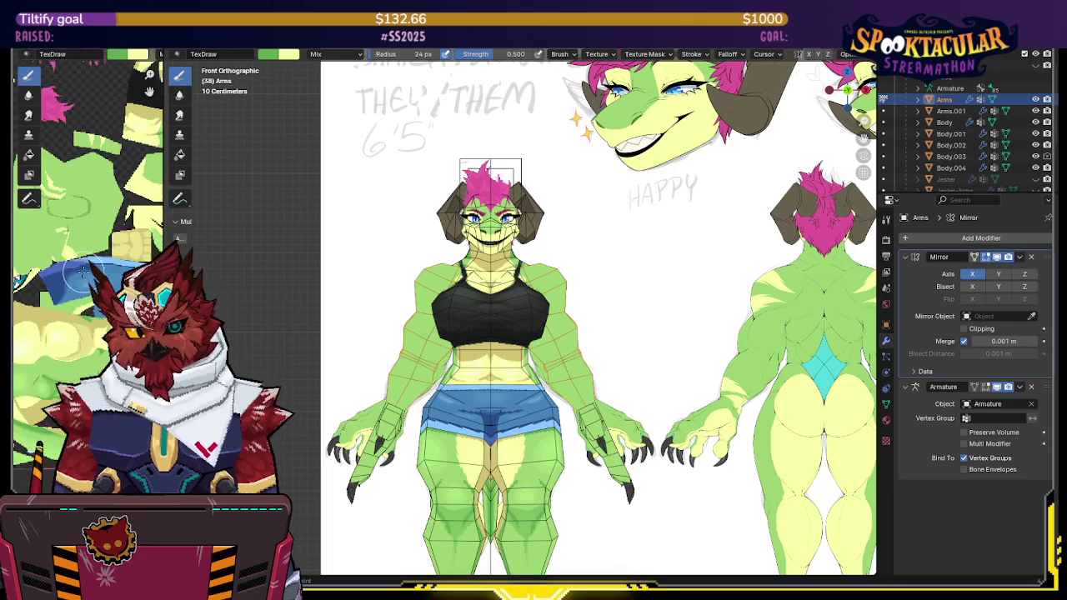
scroll(79, 336, up, 2)
scroll(80, 334, down, 2)
scroll(83, 284, up, 2)
scroll(86, 246, up, 1)
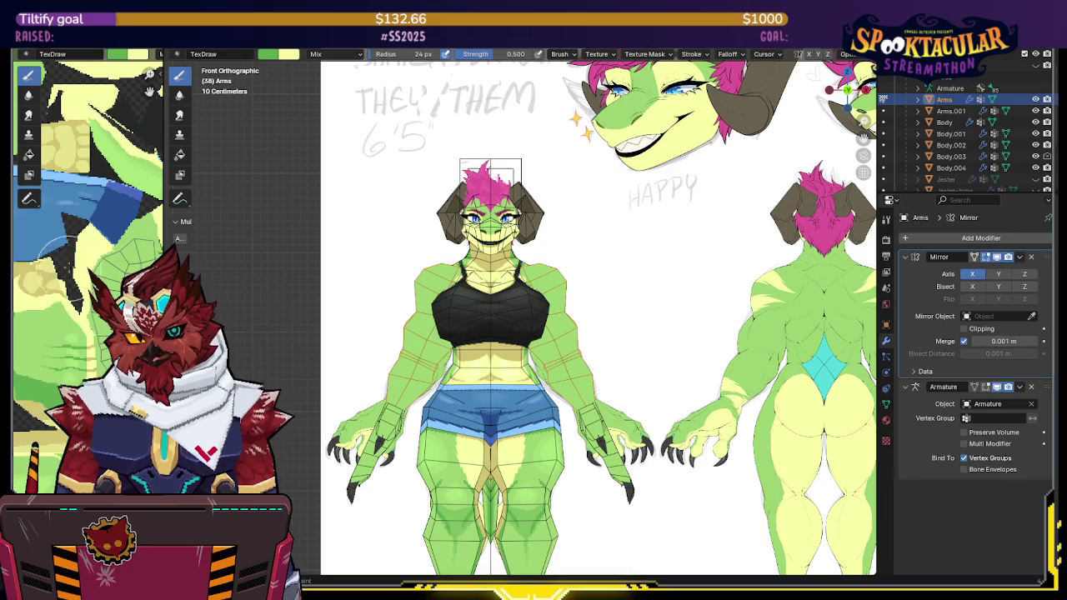
Step: Swap between pale yellow and green paint colours and inspect the shoulder mesh in X-ray
key(s)
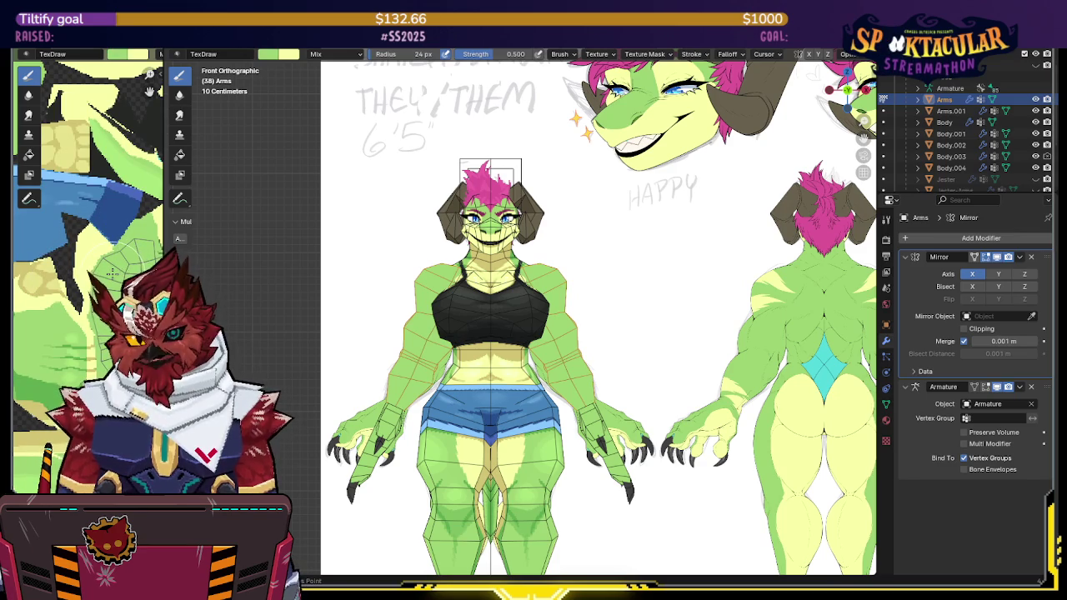
key(s)
scroll(567, 275, up, 2)
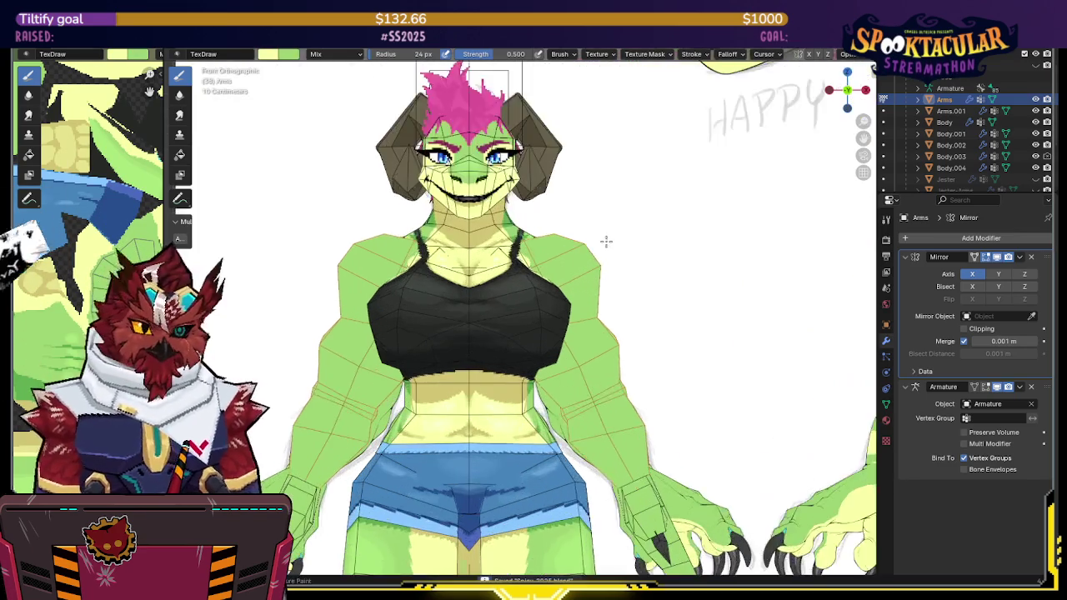
scroll(602, 238, up, 1)
scroll(562, 305, up, 1)
scroll(625, 279, up, 2)
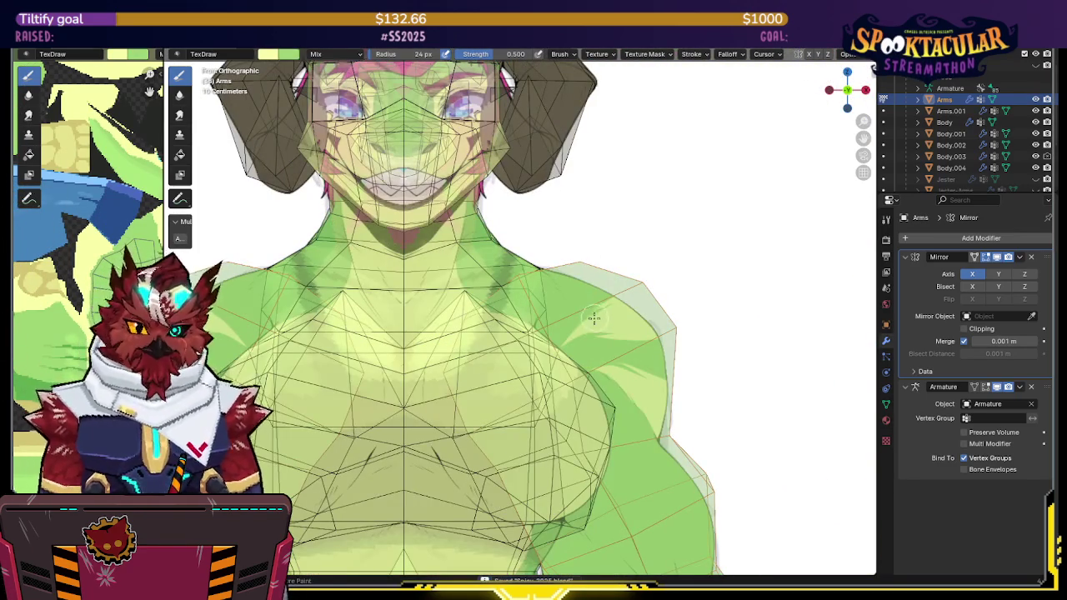
middle_drag(596, 309, 605, 305)
key(alt+z)
key(alt+z)
key(alt+z)
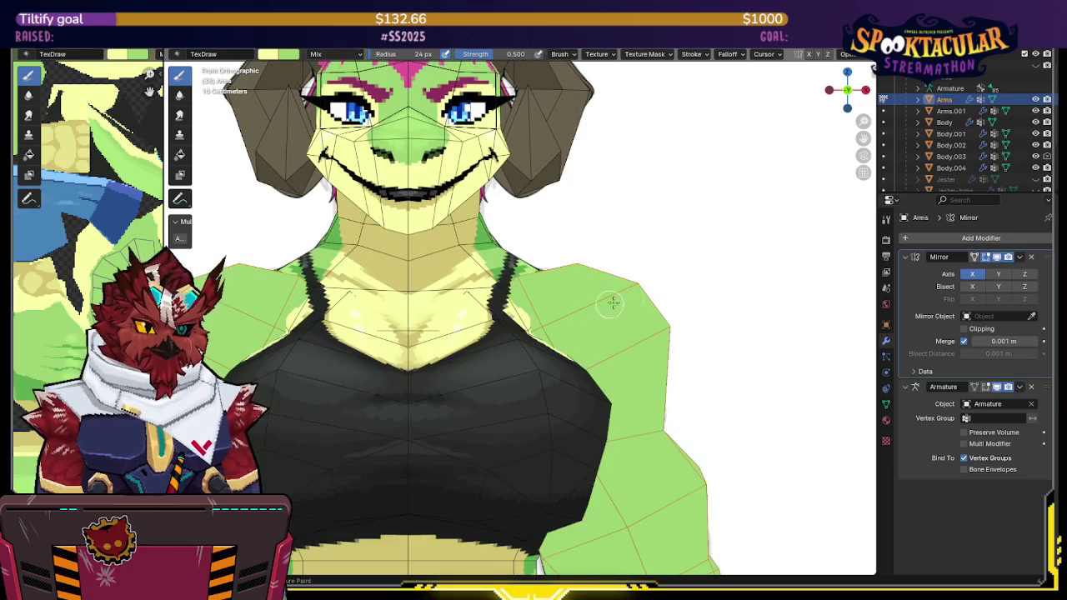
scroll(726, 312, down, 4)
key(alt+z)
scroll(726, 350, up, 5)
scroll(700, 325, down, 3)
key(alt+z)
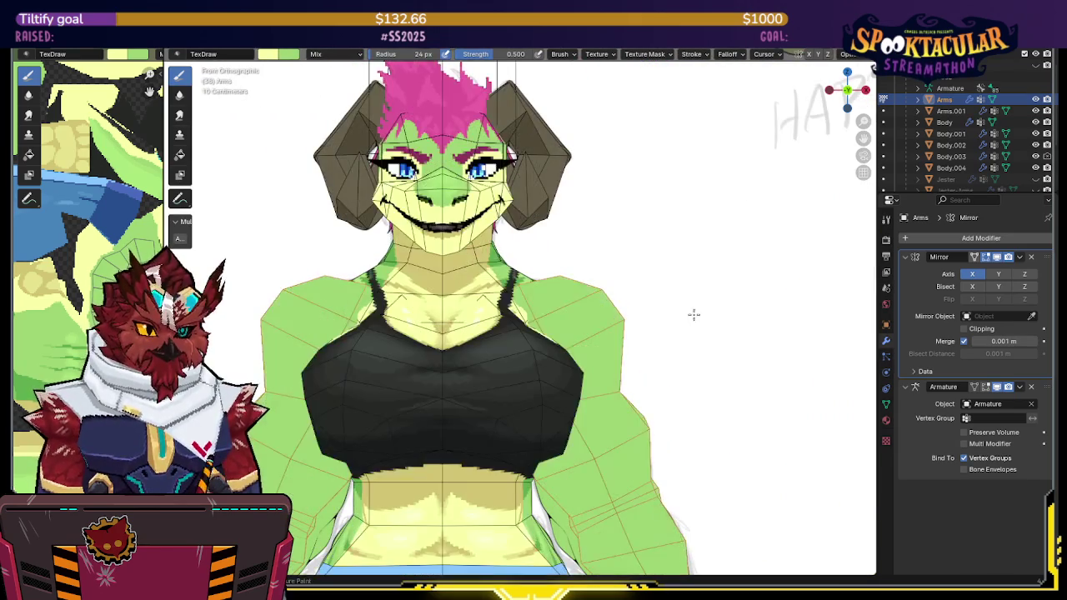
key(alt+z)
scroll(698, 341, up, 2)
scroll(701, 340, down, 1)
key(alt+z)
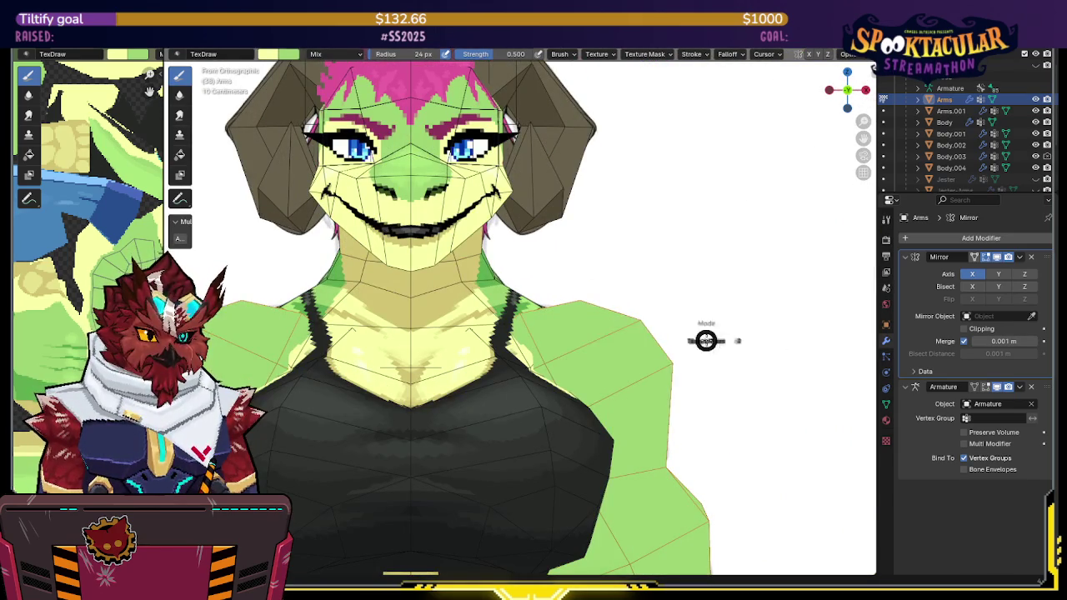
Step: Step into Edit Mode and back to Texture Paint, centering the view on the upper chest
key(Tab)
key(Tab)
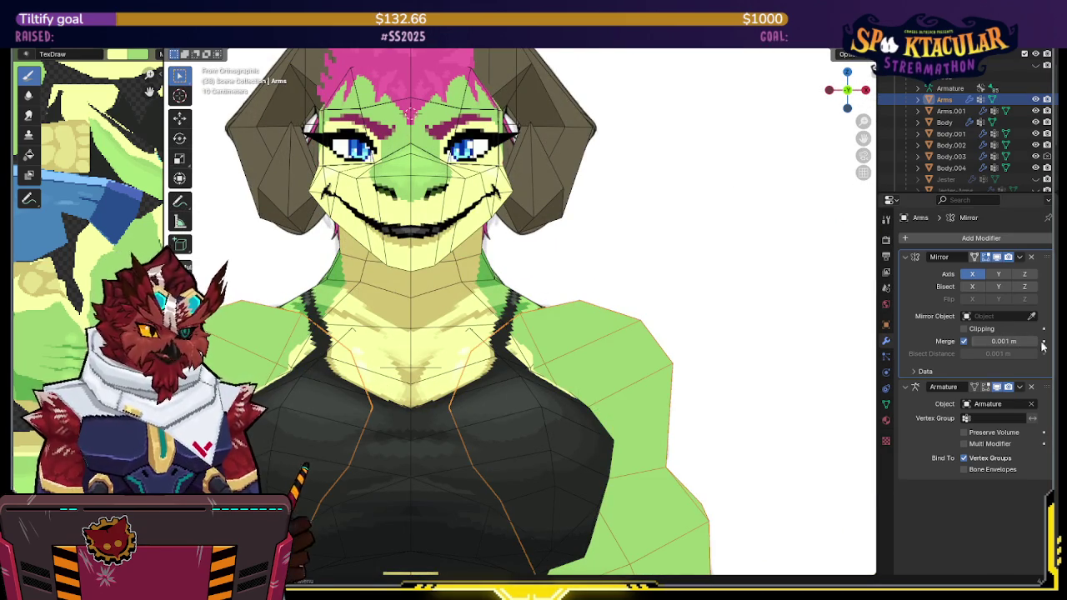
key(ctrl+Tab)
click(766, 310)
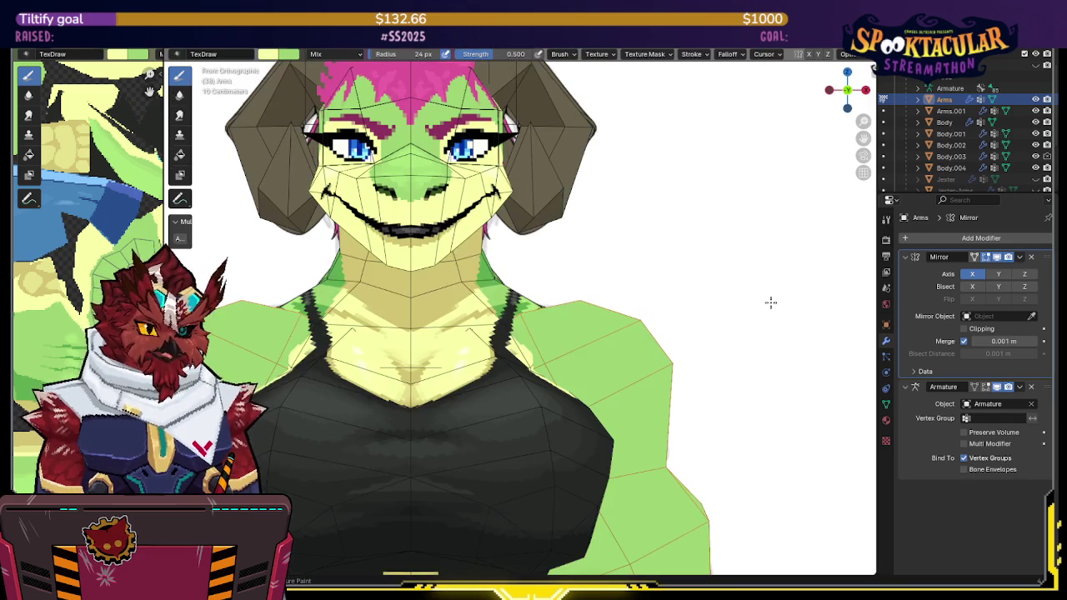
key(ctrl+Tab)
key(ctrl+Tab)
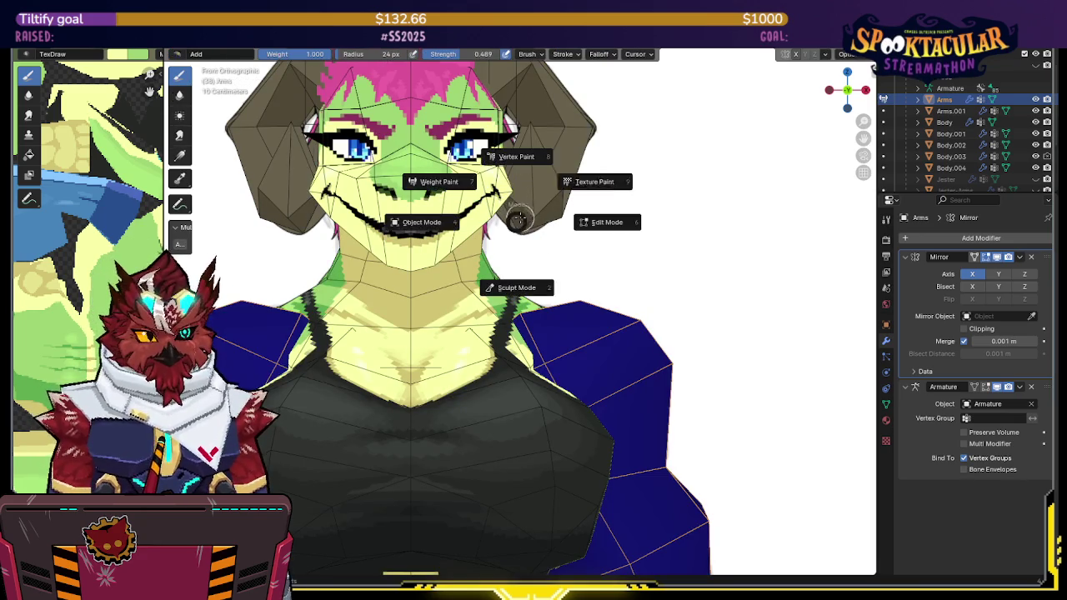
click(583, 176)
shift+middle_drag(609, 205, 570, 231)
key(alt+z)
key(alt+z)
key(alt+z)
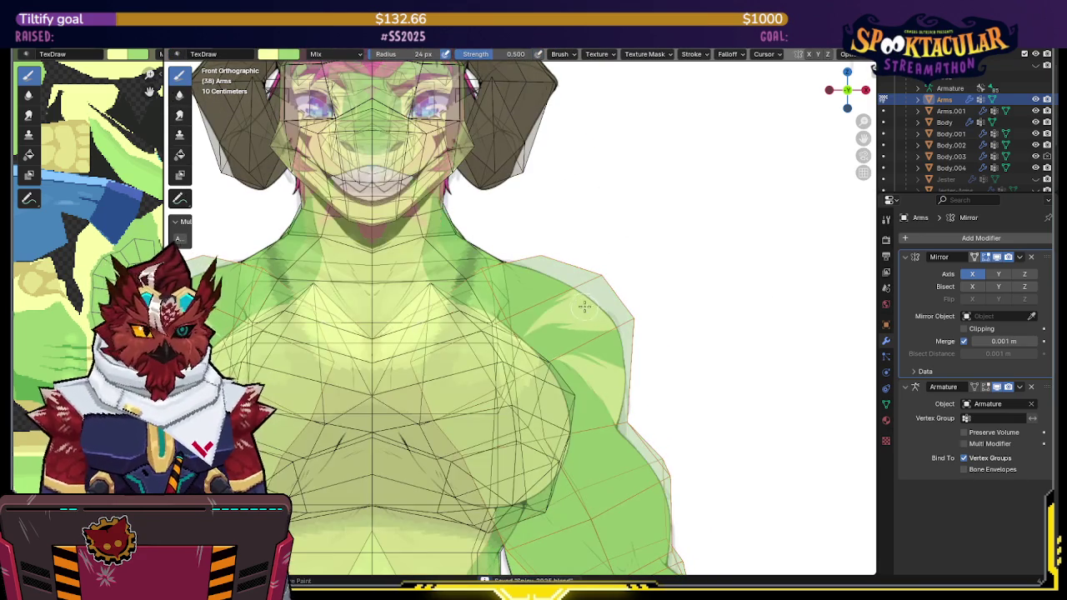
key(alt+z)
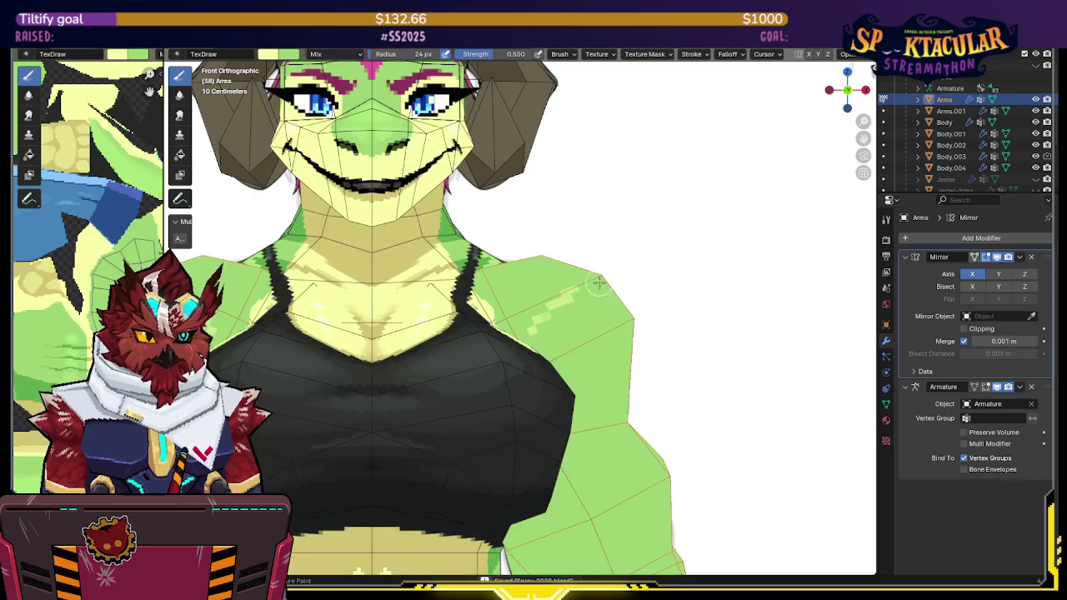
Step: Raise brush strength to 1.000 and paint pale yellow highlights on the shoulder
drag(500, 53, 534, 53)
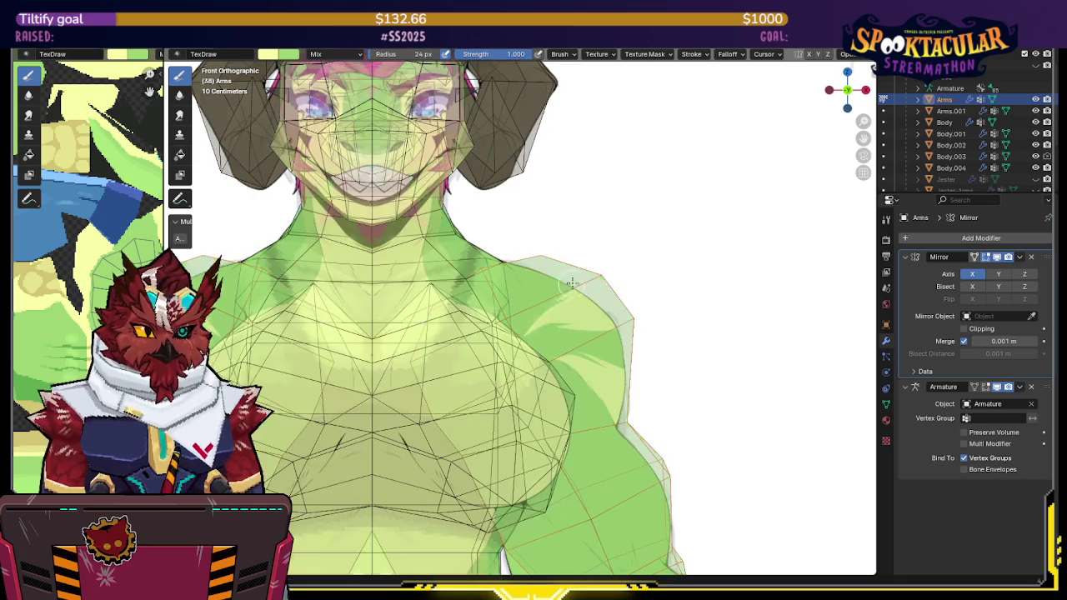
key(alt+z)
key(alt+z)
key(alt+z)
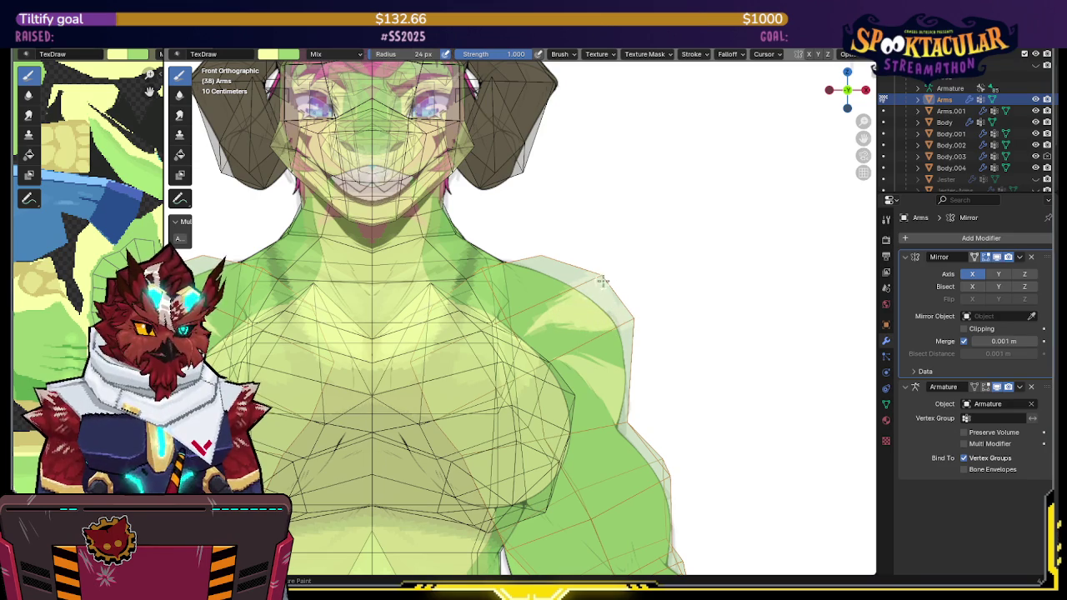
key(alt+z)
shift+middle_drag(636, 276, 607, 219)
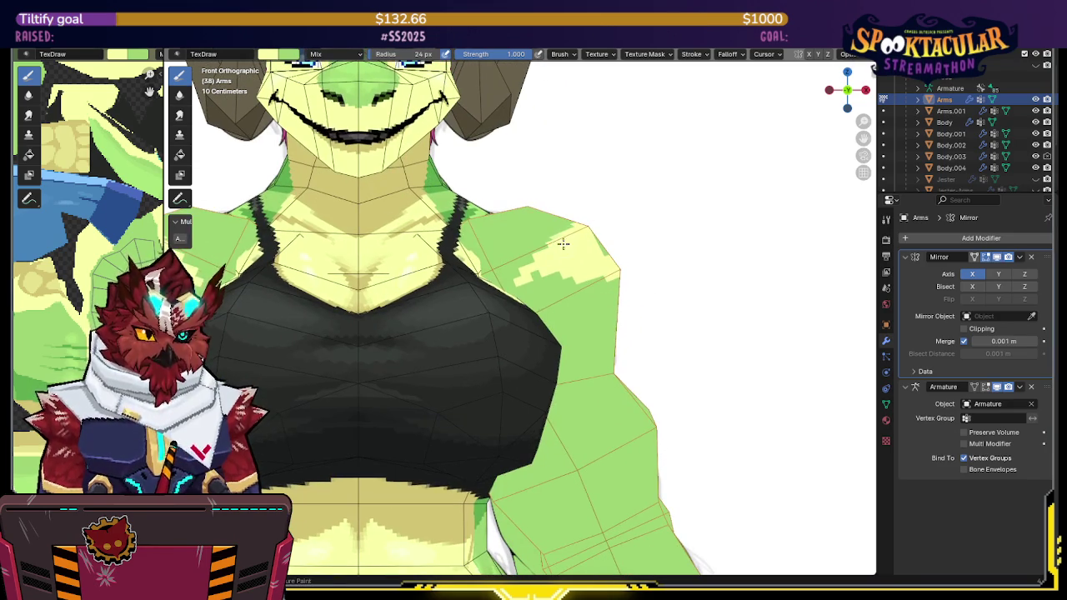
key(alt+z)
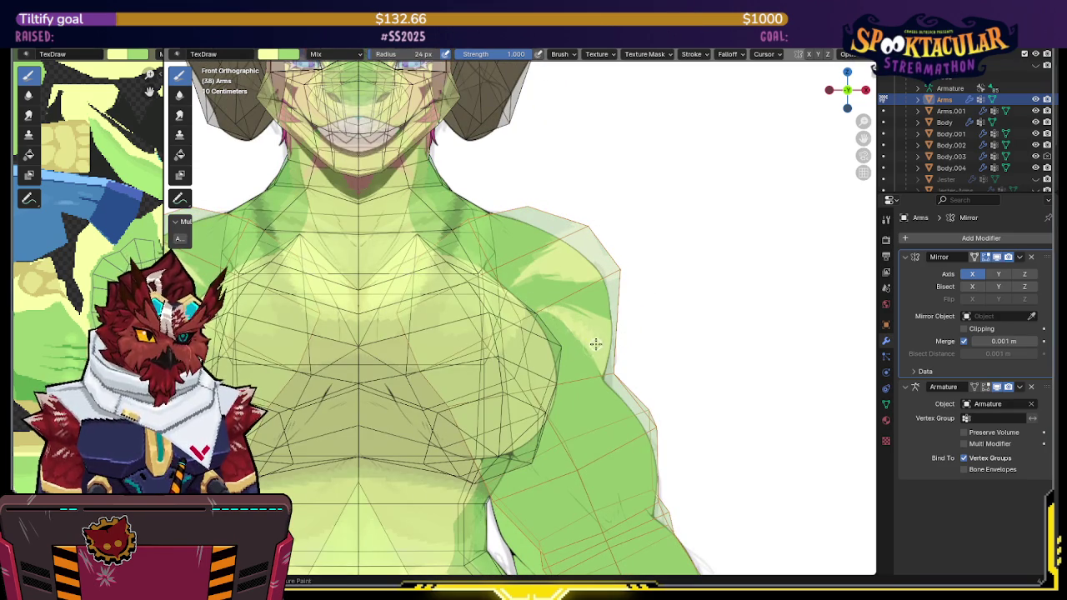
key(alt+z)
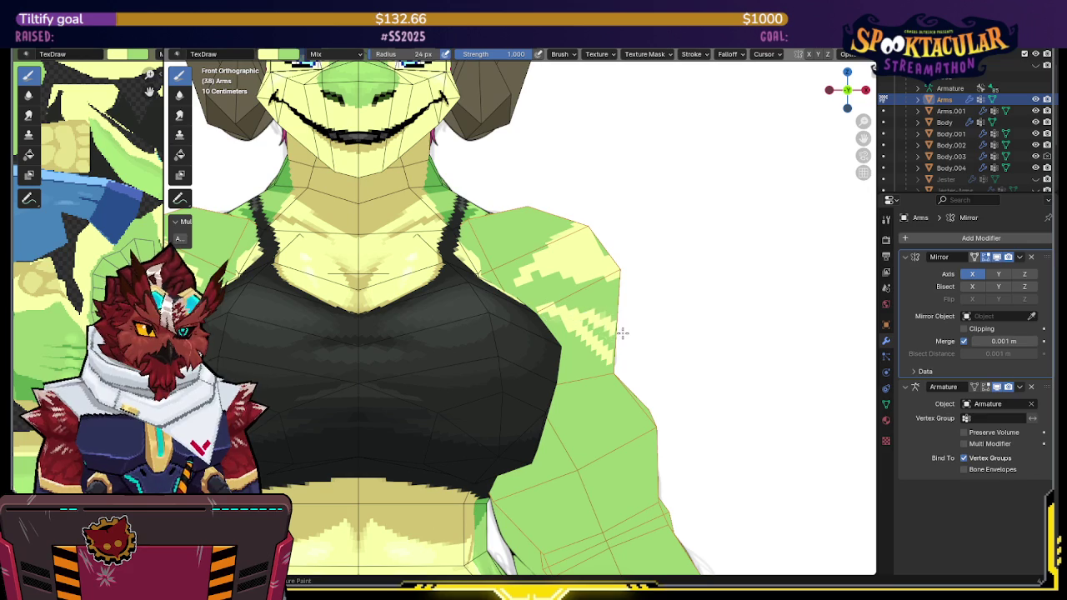
middle_drag(645, 359, 482, 313)
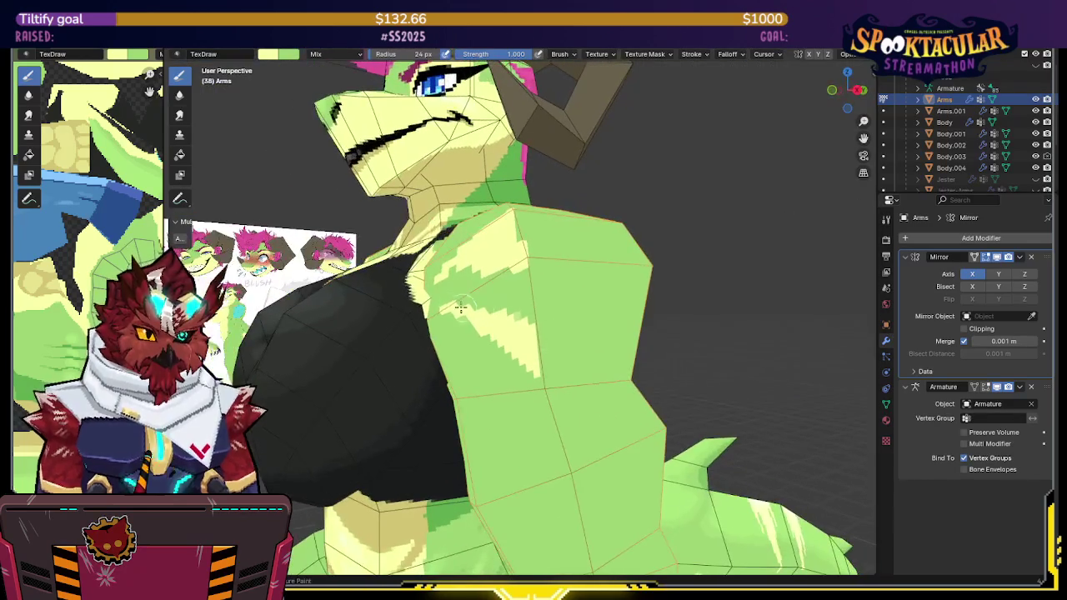
Step: Paint pale yellow streaks down the outer upper arm, then snap to a back view
mouse_move(546, 338)
mouse_down()
mouse_move(590, 384)
mouse_move(588, 342)
mouse_up()
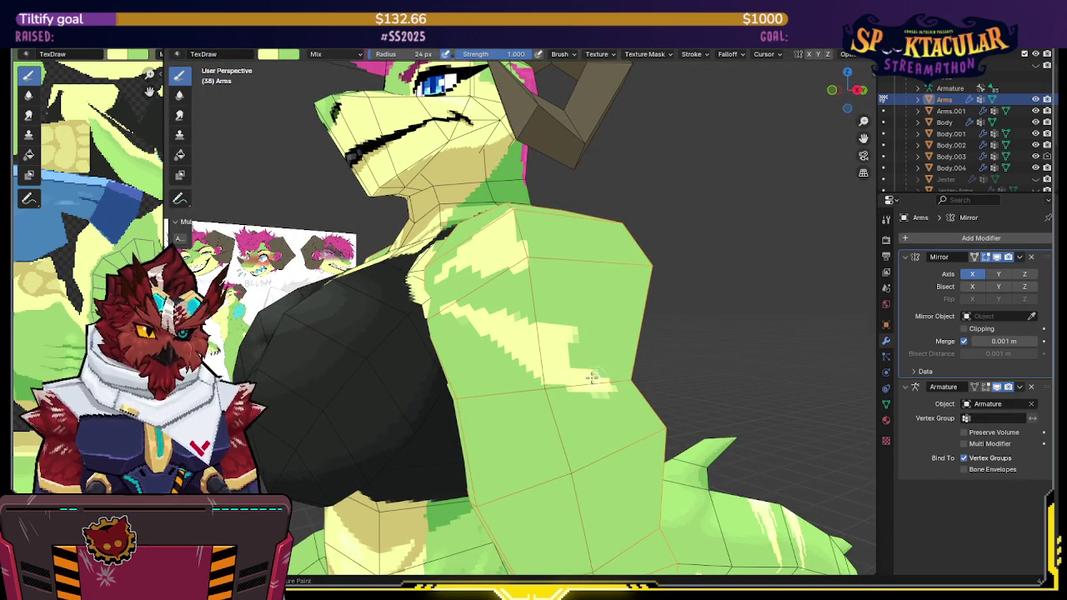
mouse_move(588, 342)
middle_down()
mouse_move(595, 364)
mouse_move(839, 91)
middle_up()
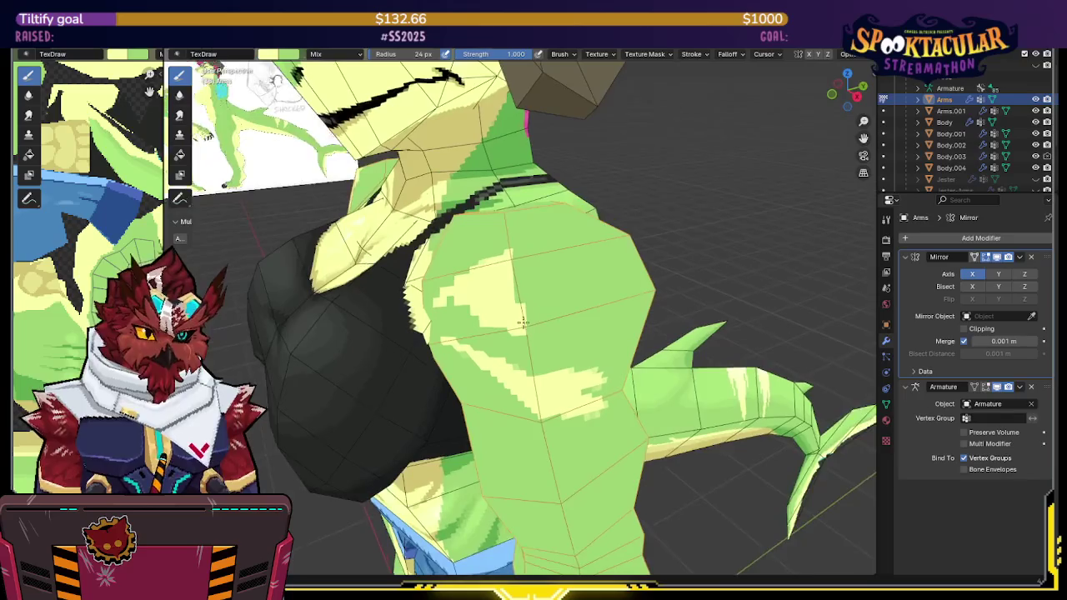
click(841, 91)
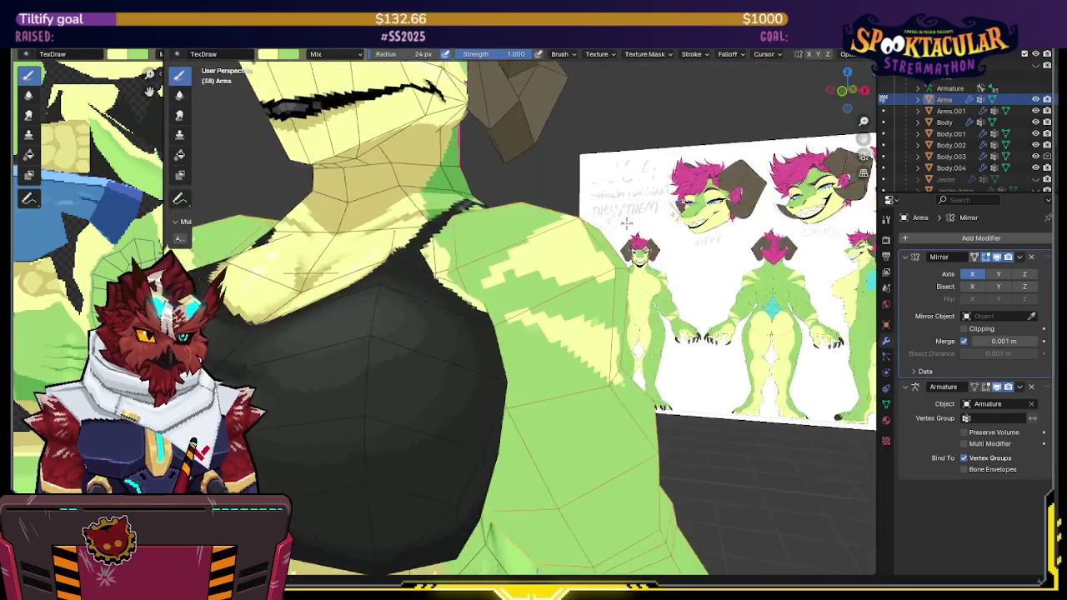
middle_drag(661, 229, 847, 92)
click(847, 90)
key(alt+z)
key(alt+z)
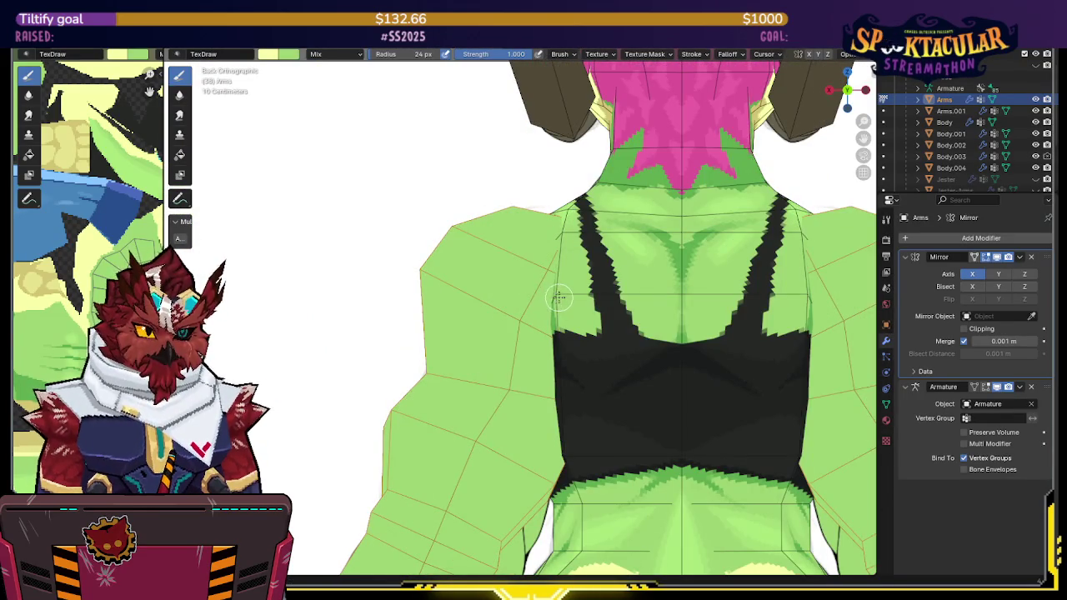
Step: From the back with X-ray off, paint a jagged pale yellow highlight across the shoulder top
key(alt+z)
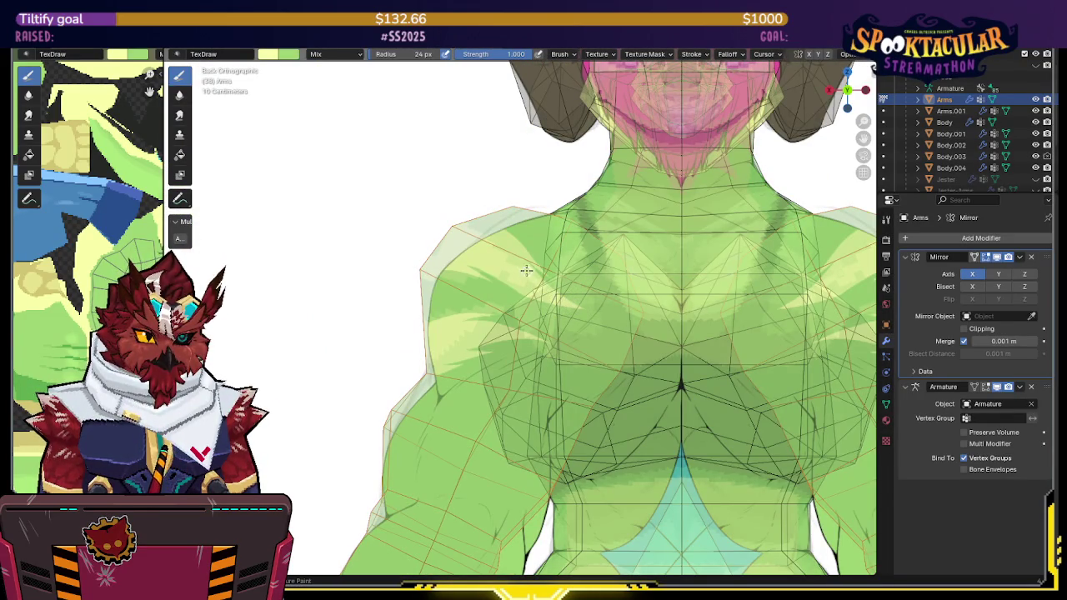
key(alt+z)
key(alt+z)
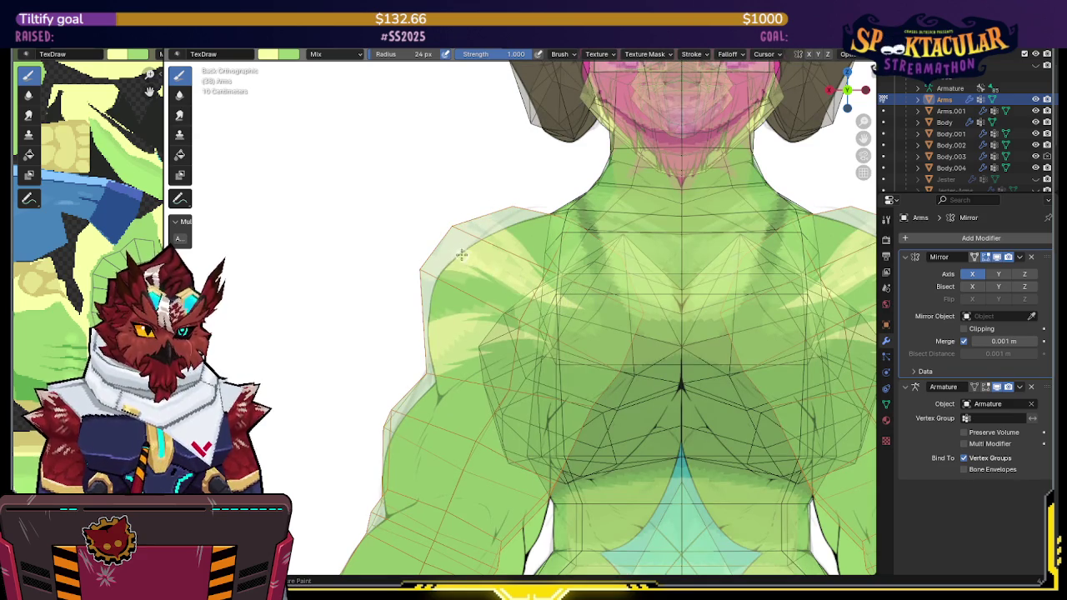
key(alt+z)
key(alt+z)
key(alt+z)
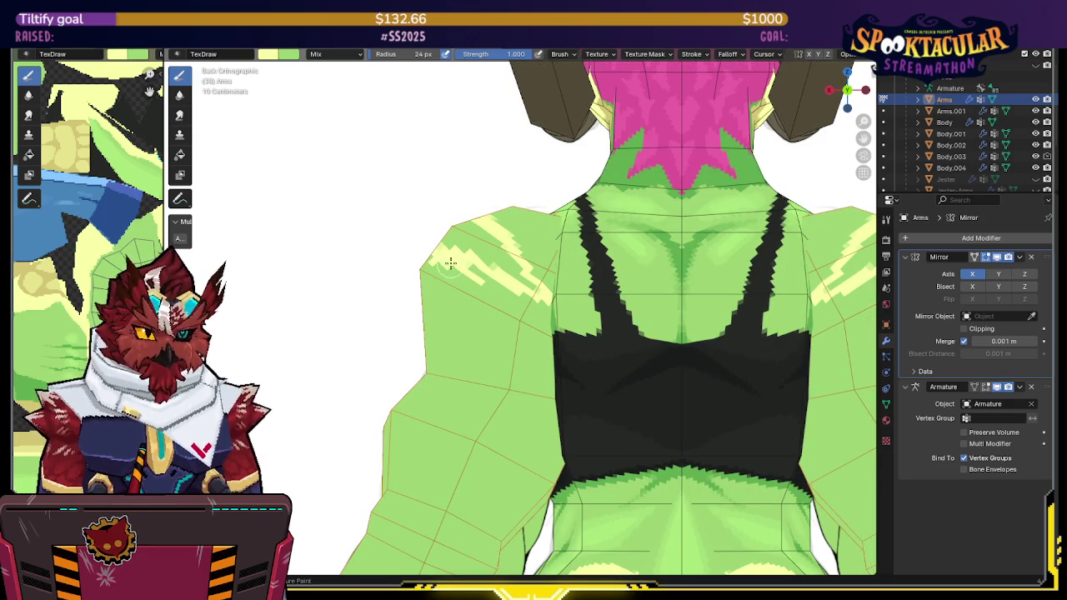
mouse_move(444, 244)
mouse_down()
mouse_move(532, 286)
mouse_move(456, 221)
mouse_up()
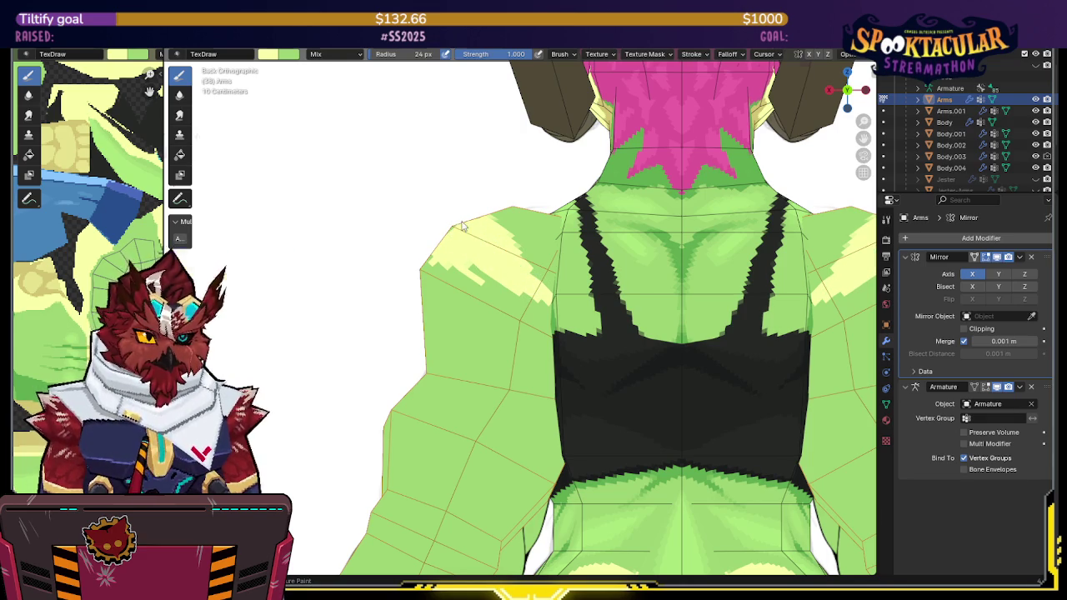
middle_drag(462, 225, 500, 296)
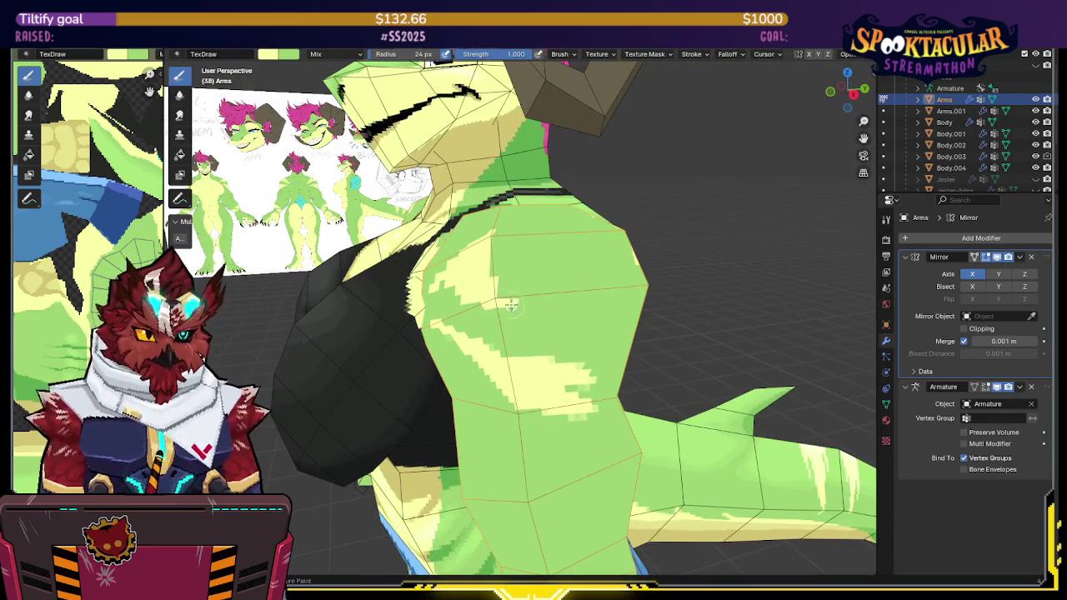
Step: Paint pale yellow strokes across the upper arm from several angles
drag(508, 305, 517, 307)
mouse_move(570, 316)
middle_down()
mouse_move(490, 308)
mouse_move(593, 311)
middle_up()
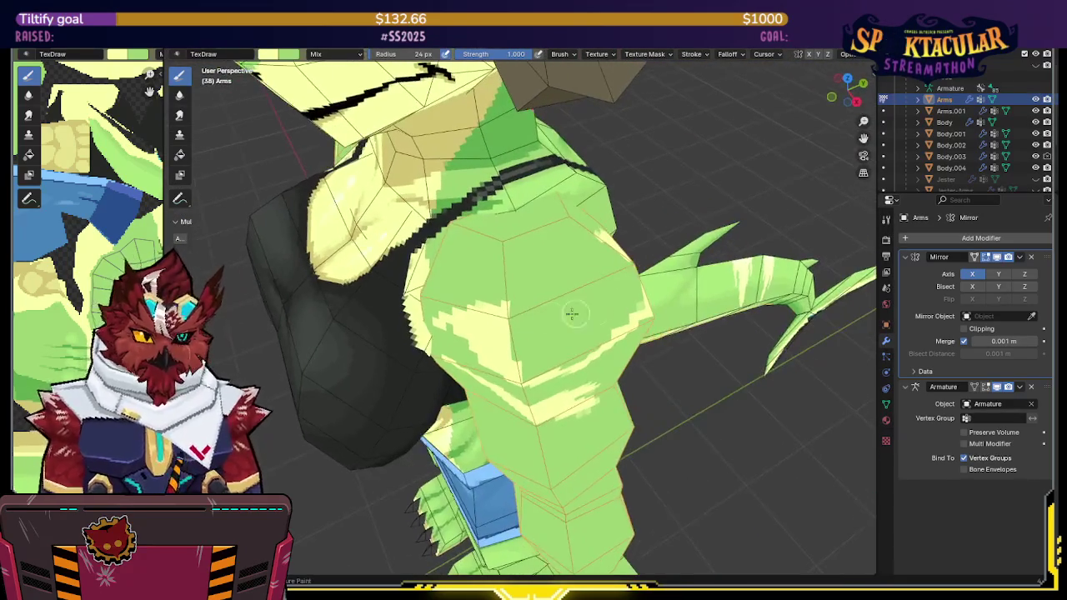
drag(511, 314, 564, 297)
mouse_move(574, 289)
middle_down()
mouse_move(597, 278)
mouse_move(582, 280)
middle_up()
drag(564, 281, 500, 291)
middle_drag(501, 291, 587, 257)
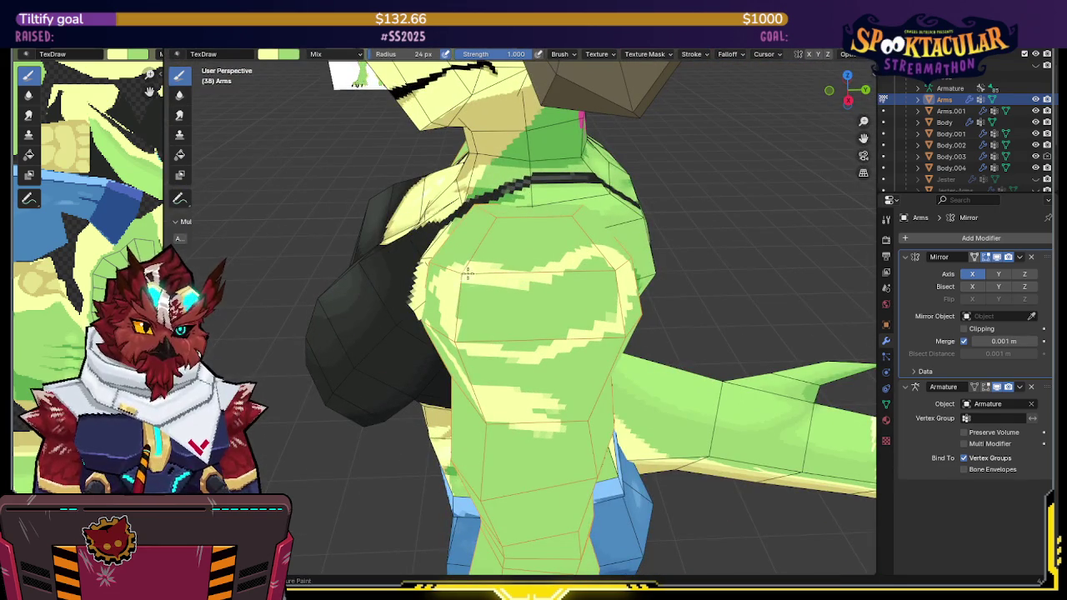
Step: Add two more pale strokes, paint green over part of them, and isolate the Arms mesh
middle_drag(476, 299, 498, 286)
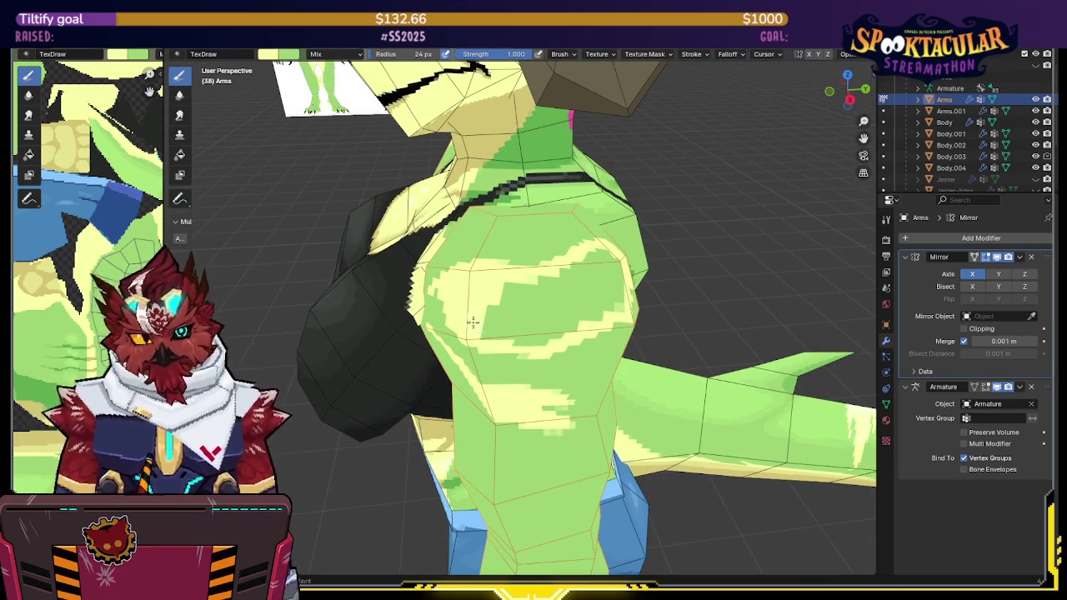
drag(497, 326, 581, 329)
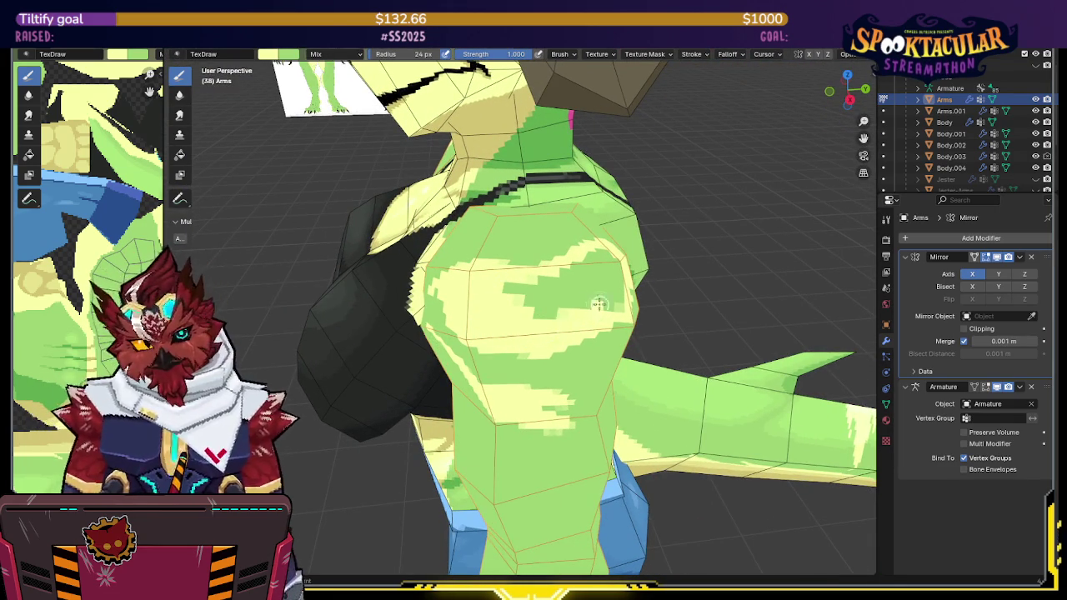
middle_drag(595, 309, 539, 312)
mouse_move(534, 285)
mouse_down()
mouse_move(451, 261)
mouse_move(516, 289)
mouse_up()
mouse_move(553, 281)
middle_down()
mouse_move(500, 250)
mouse_move(687, 250)
mouse_move(662, 267)
mouse_move(582, 191)
middle_up()
key(KP_Divide)
key(KP_Divide)
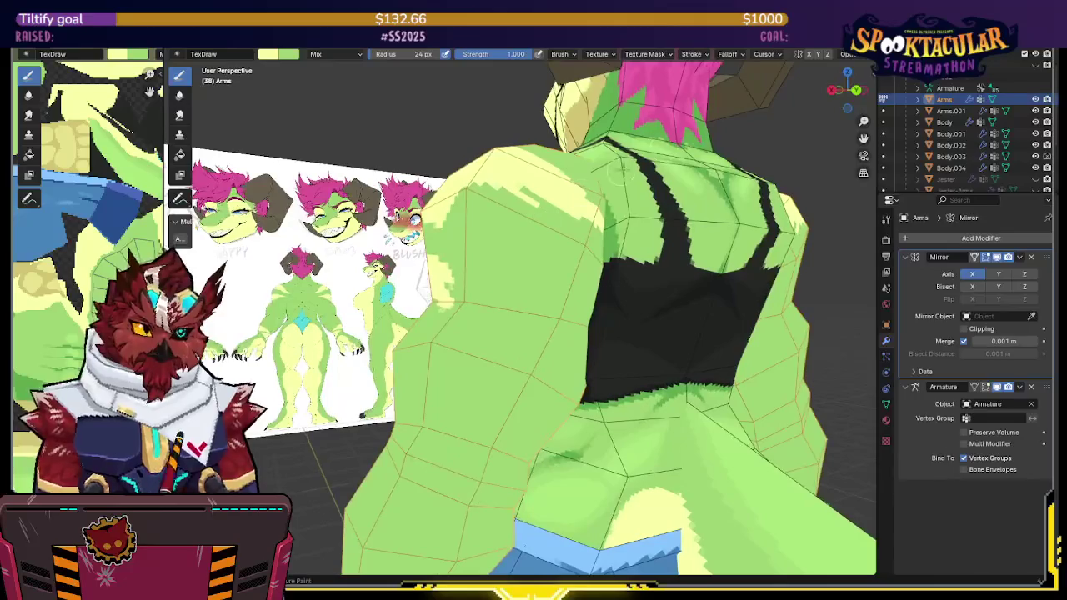
Step: In back orthographic view, paint tan shading on the upper arm, comparing against the reference in X-ray
click(856, 90)
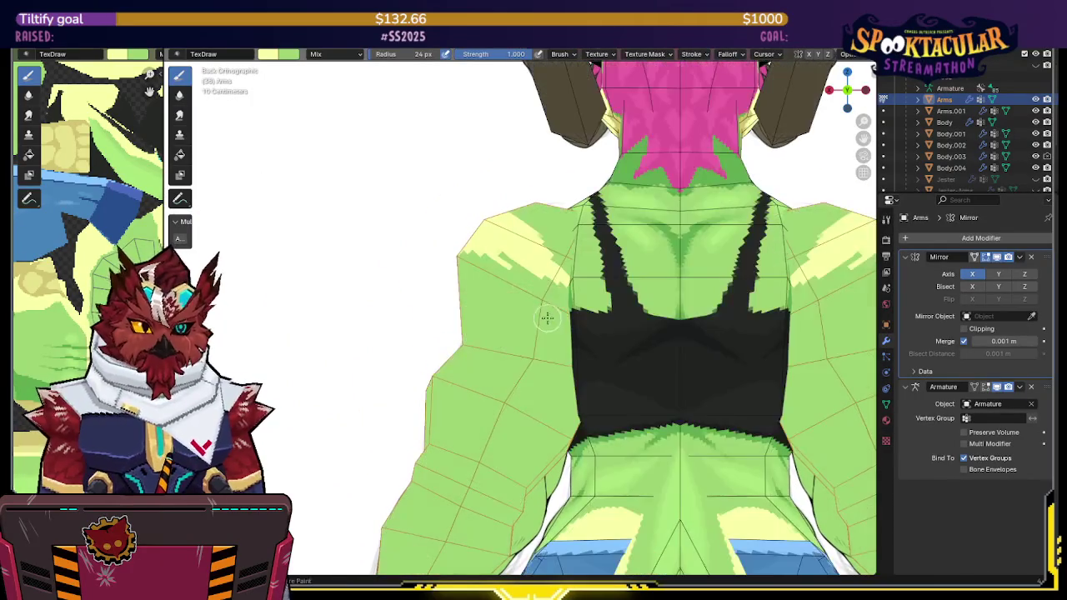
key(alt+z)
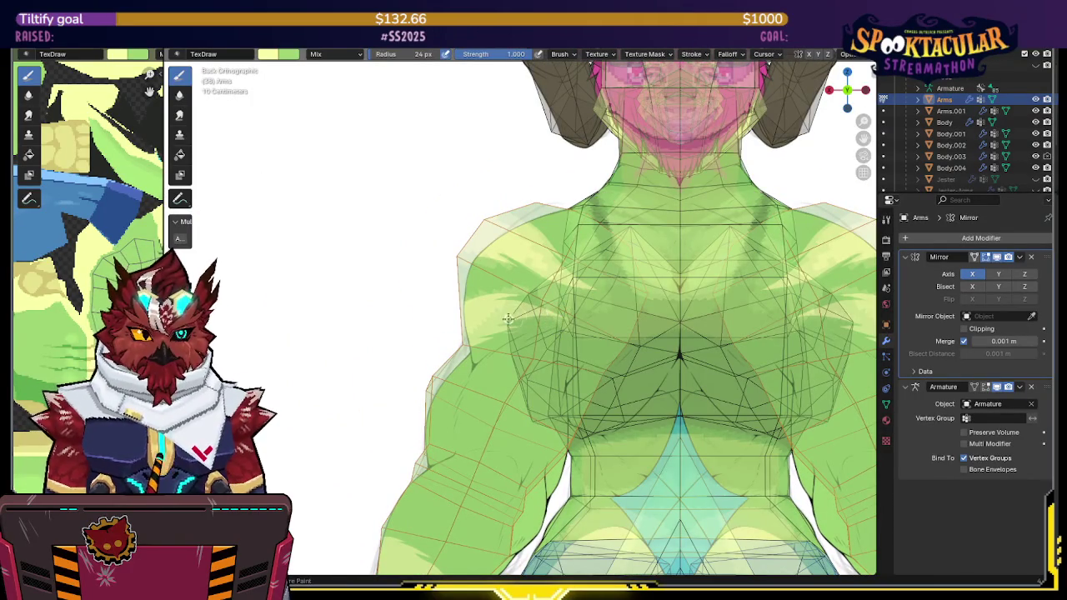
key(alt+z)
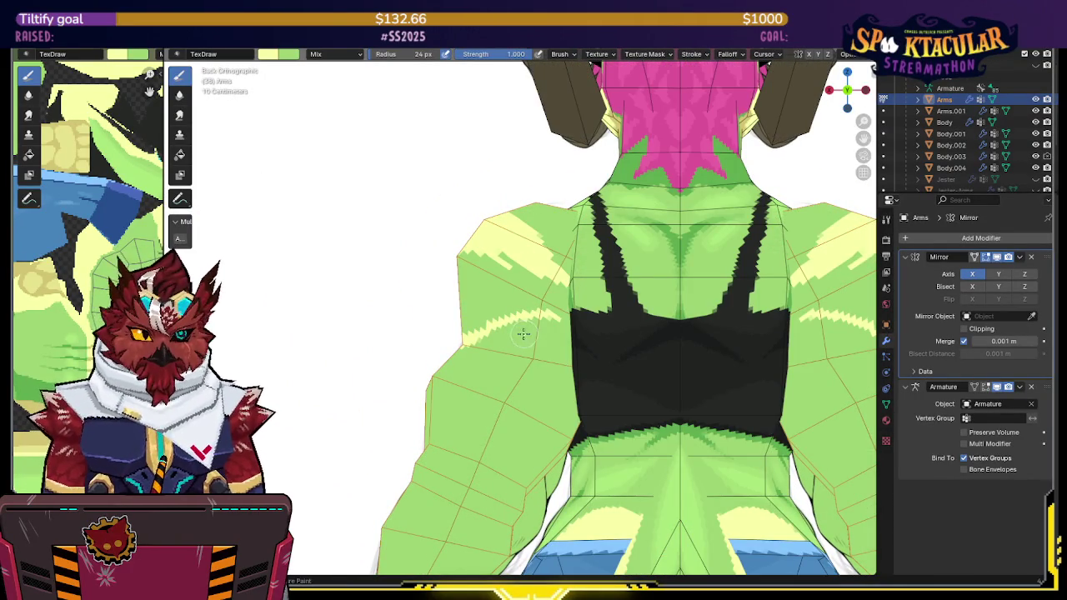
key(alt+z)
key(alt+z)
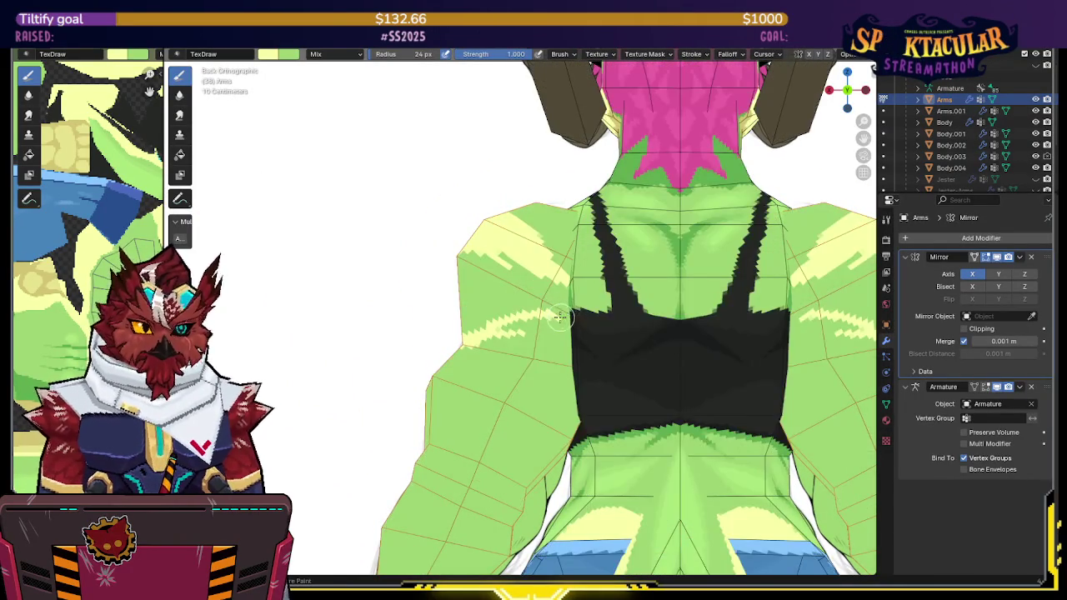
key(alt+z)
key(alt+z)
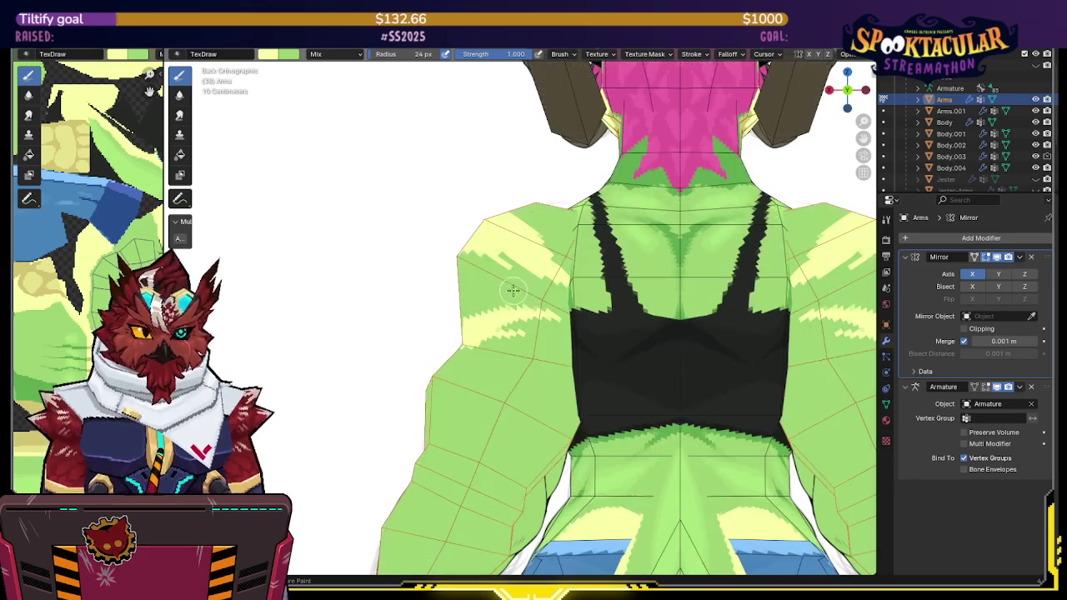
drag(471, 313, 494, 287)
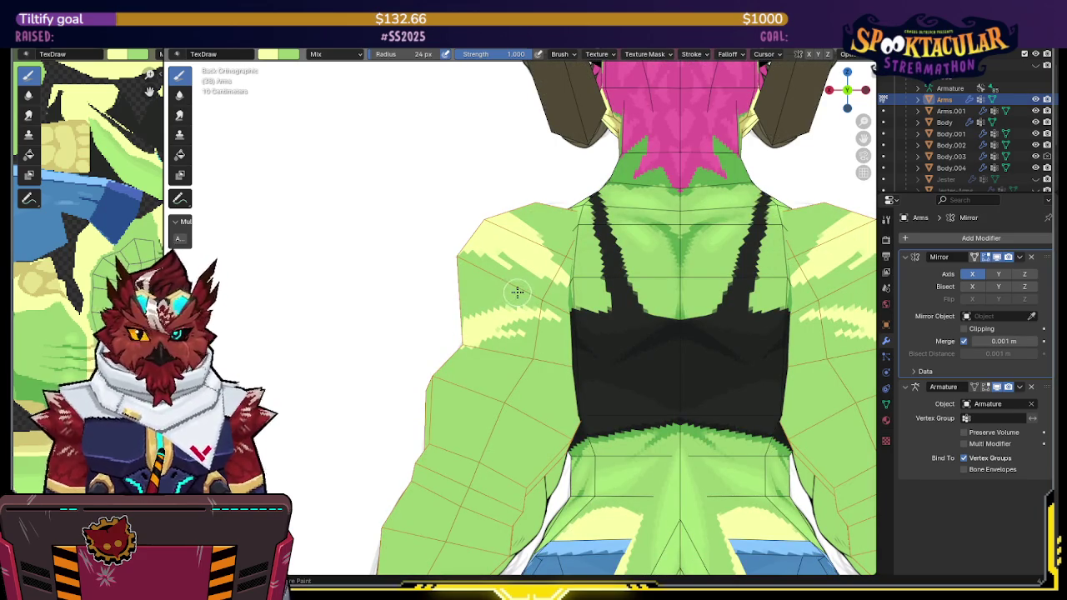
key(alt+z)
key(alt+z)
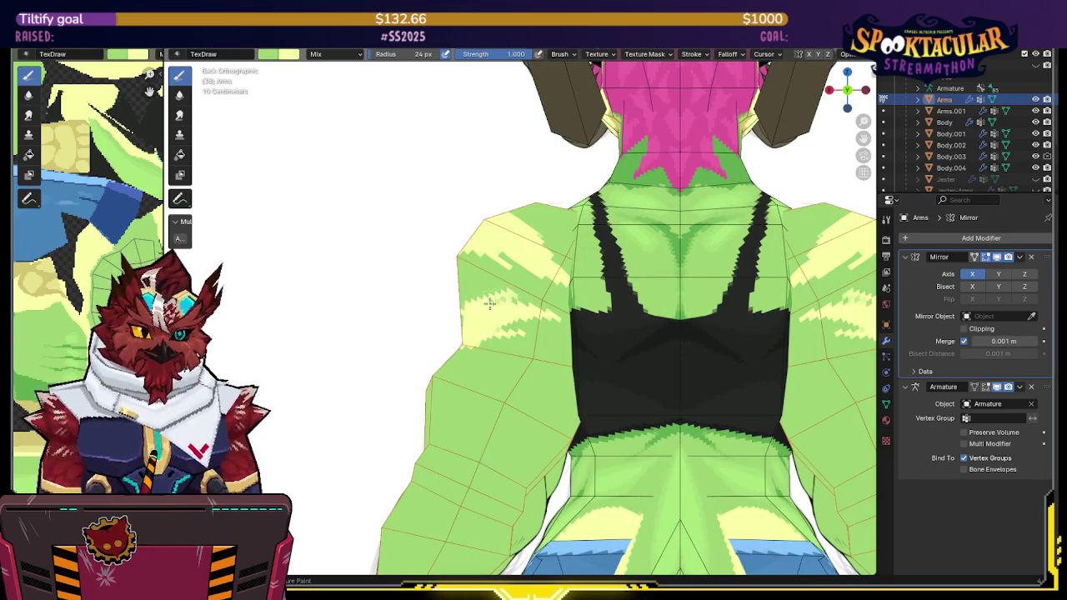
key(alt+z)
key(alt+z)
mouse_move(471, 300)
middle_down()
mouse_move(558, 305)
mouse_move(495, 365)
middle_up()
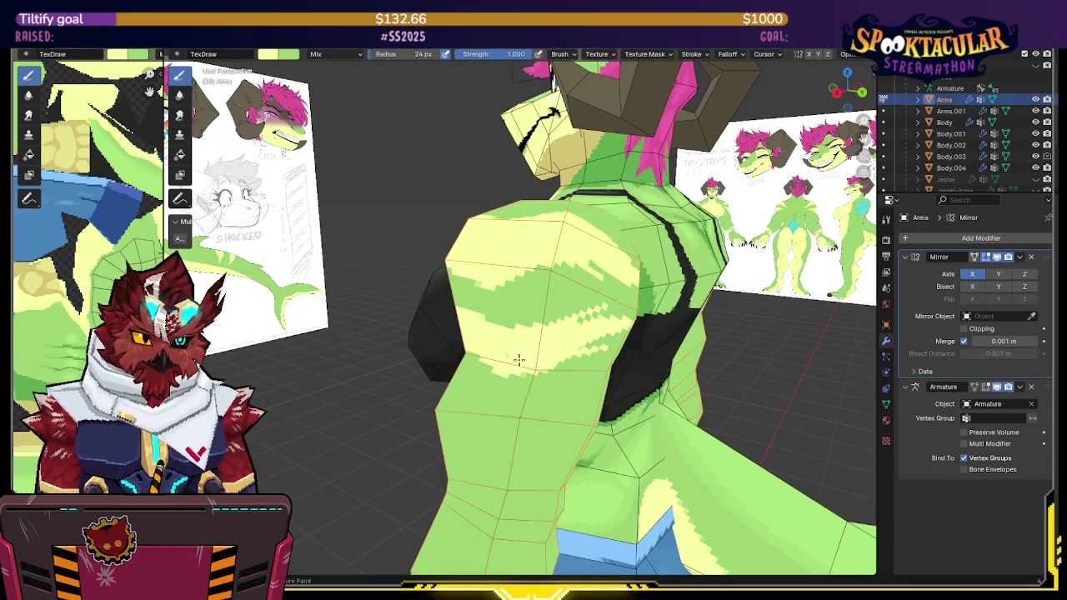
Step: Frame the lizard's arm in front orthographic view, zoomed in, with X-ray showing the reference behind it
mouse_move(572, 320)
middle_down()
mouse_move(526, 290)
mouse_move(550, 282)
middle_up()
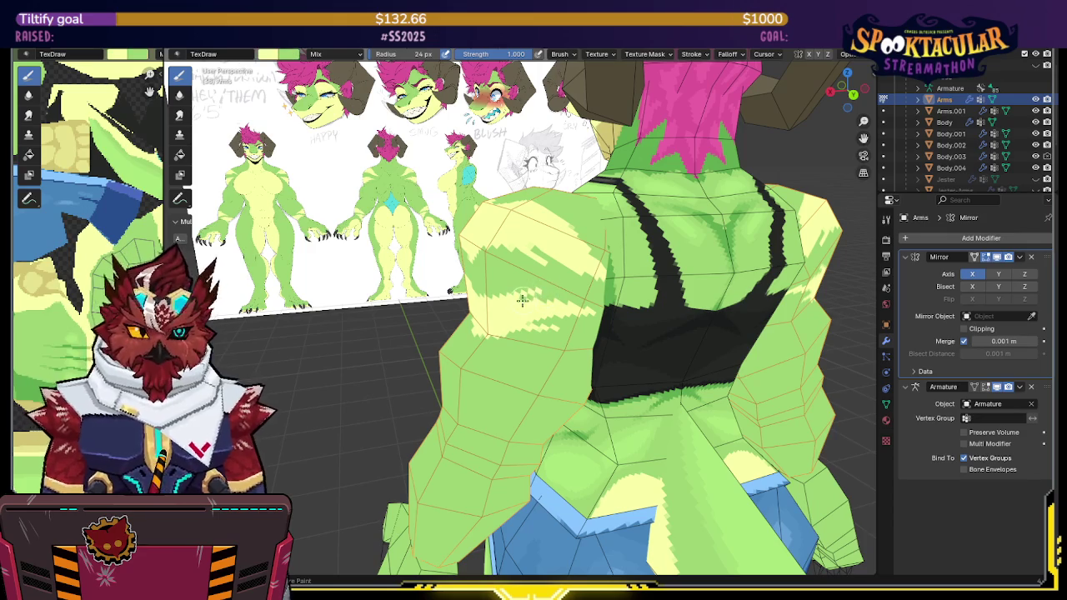
mouse_move(565, 275)
middle_down()
mouse_move(557, 266)
mouse_move(641, 245)
middle_up()
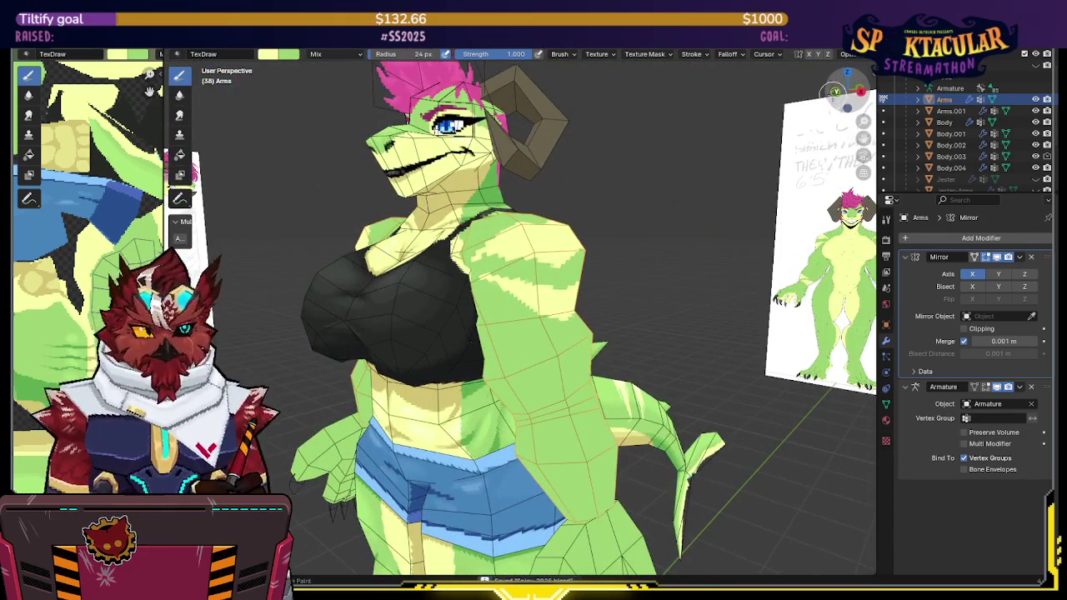
click(851, 98)
key(alt+z)
scroll(583, 338, up, 2)
key(alt+z)
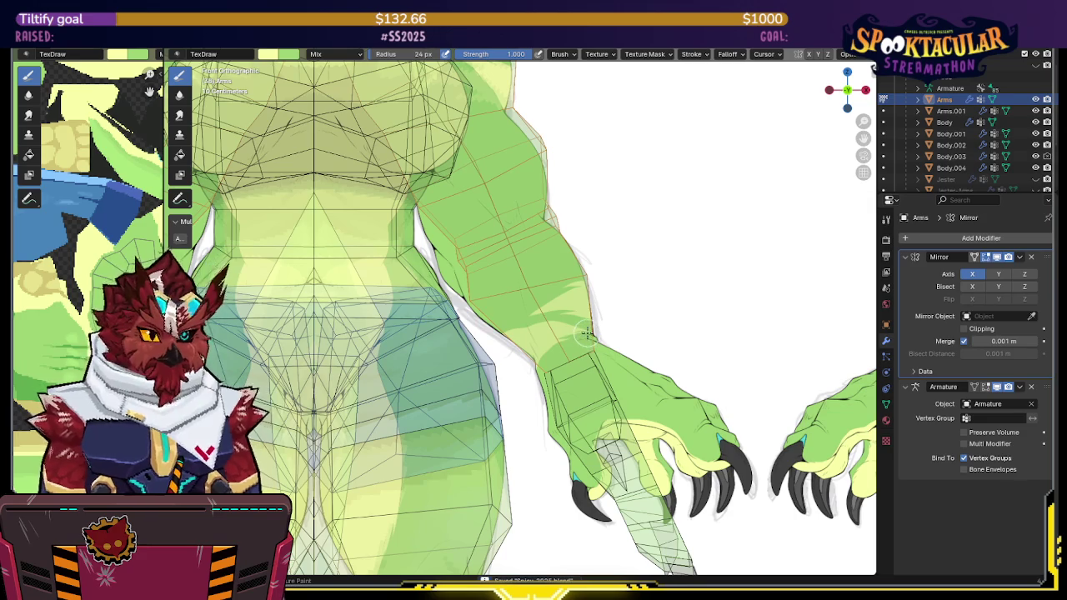
Step: Compare the forearm's tan paint against the reference in front orthographic view, toggling X-ray
key(alt+z)
key(alt+z)
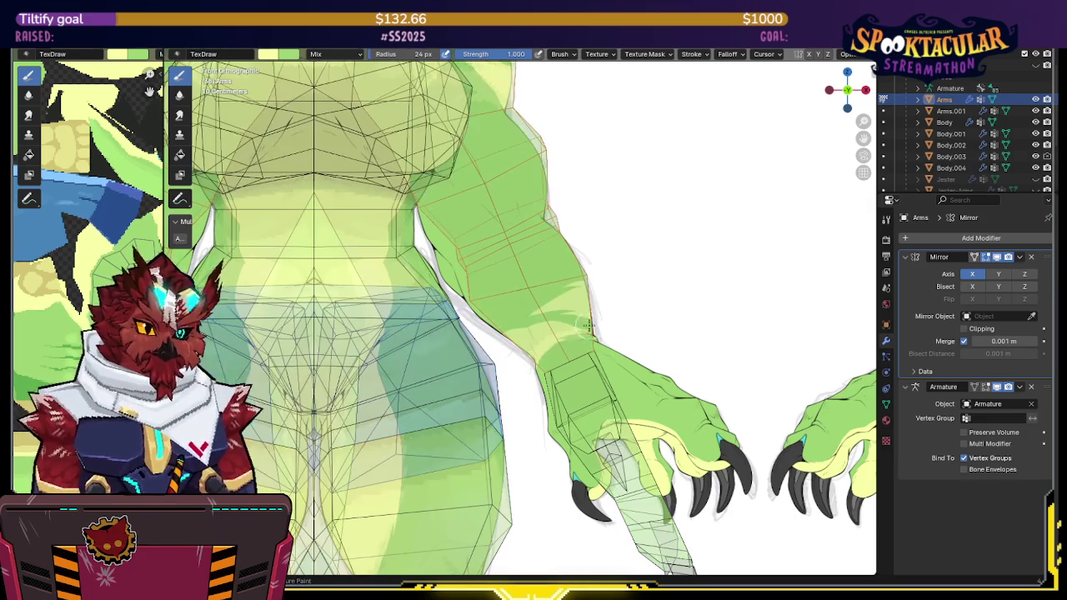
key(alt+z)
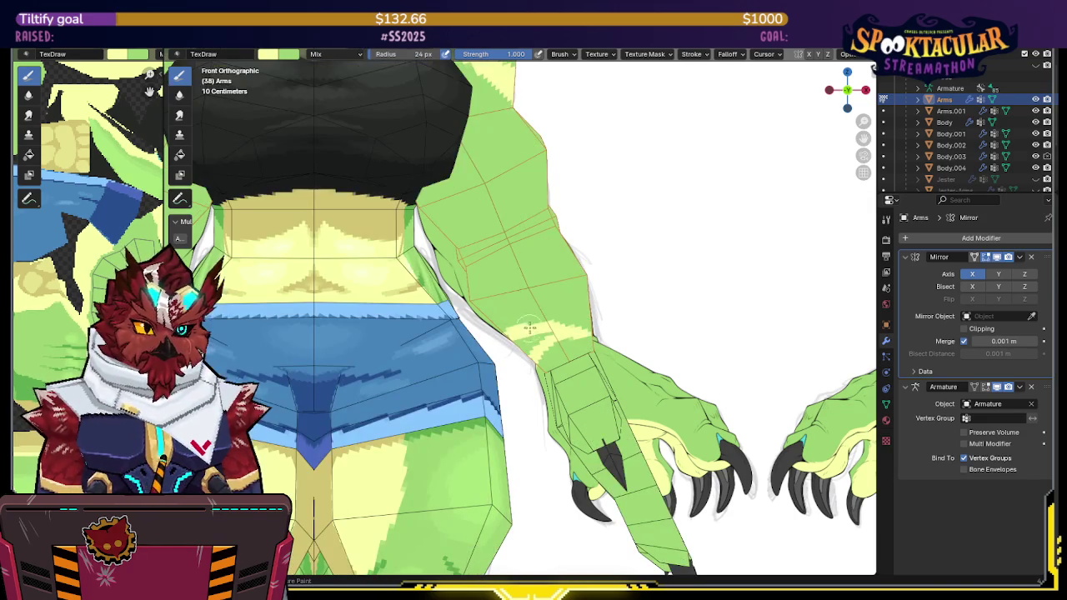
key(alt+z)
key(alt+z)
mouse_move(600, 314)
middle_down()
mouse_move(559, 334)
mouse_move(500, 330)
middle_up()
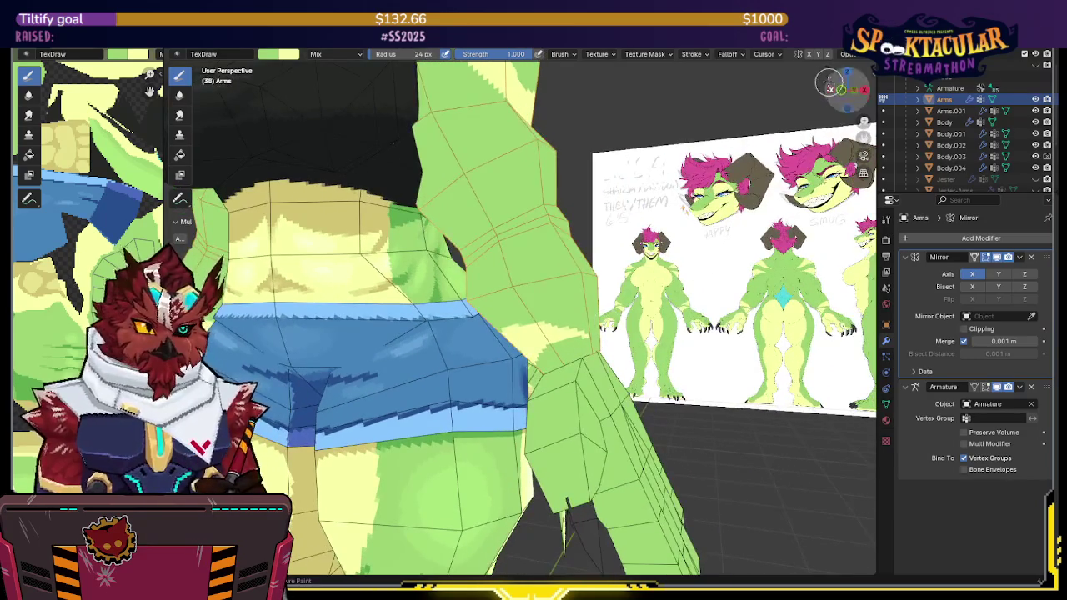
click(842, 89)
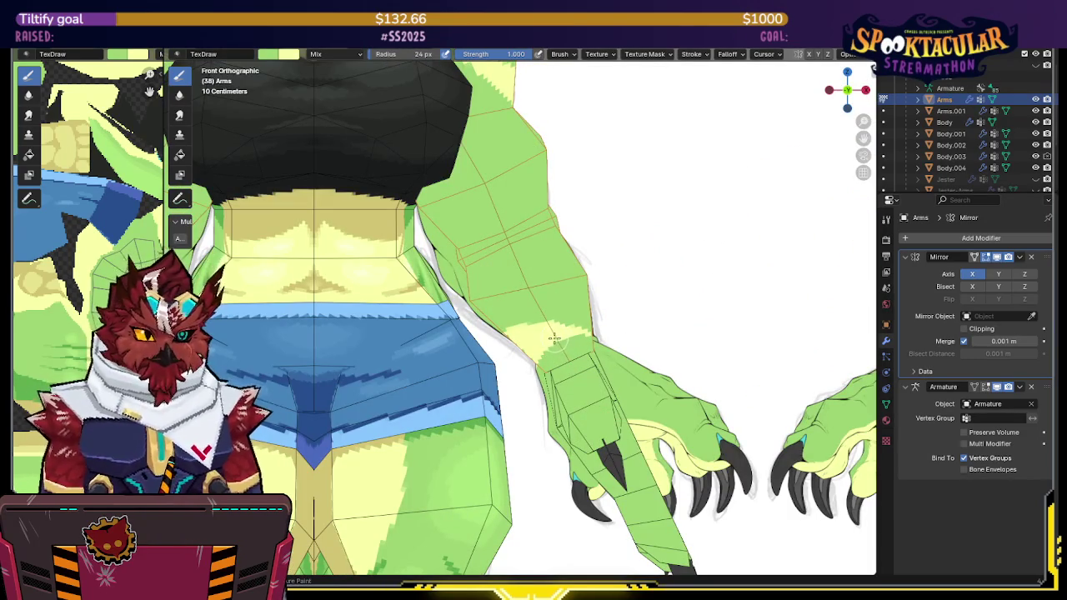
key(alt+z)
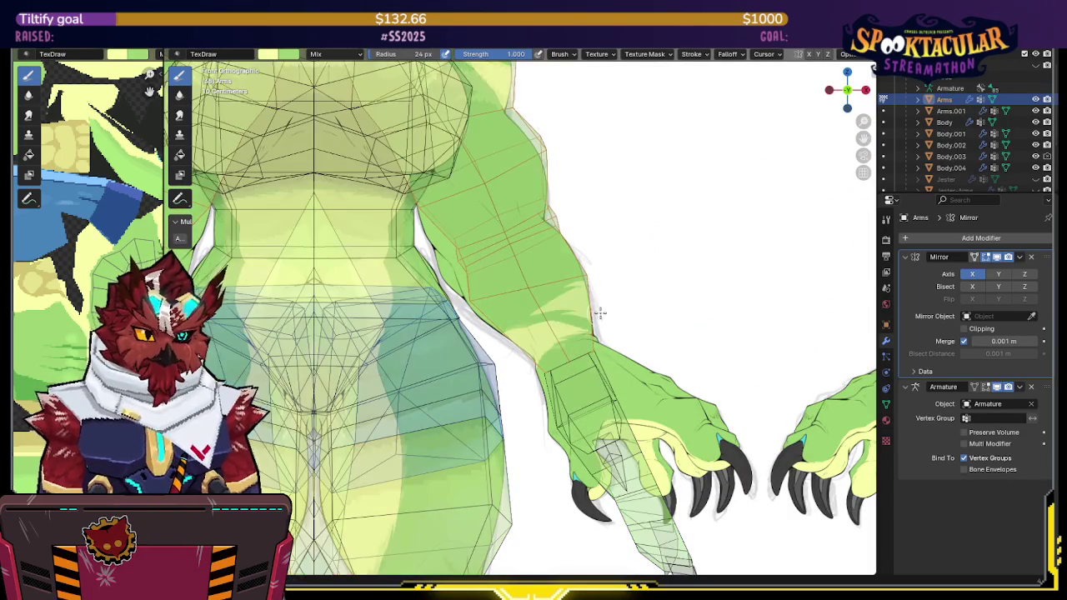
key(alt+z)
key(alt+z)
key(alt+z)
key(alt+z)
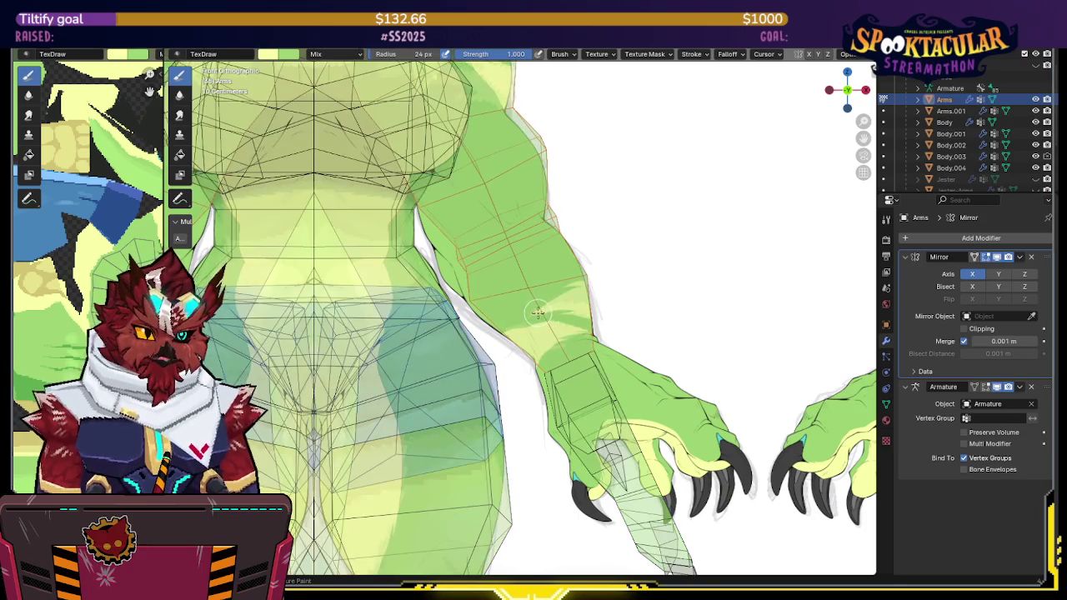
key(alt+z)
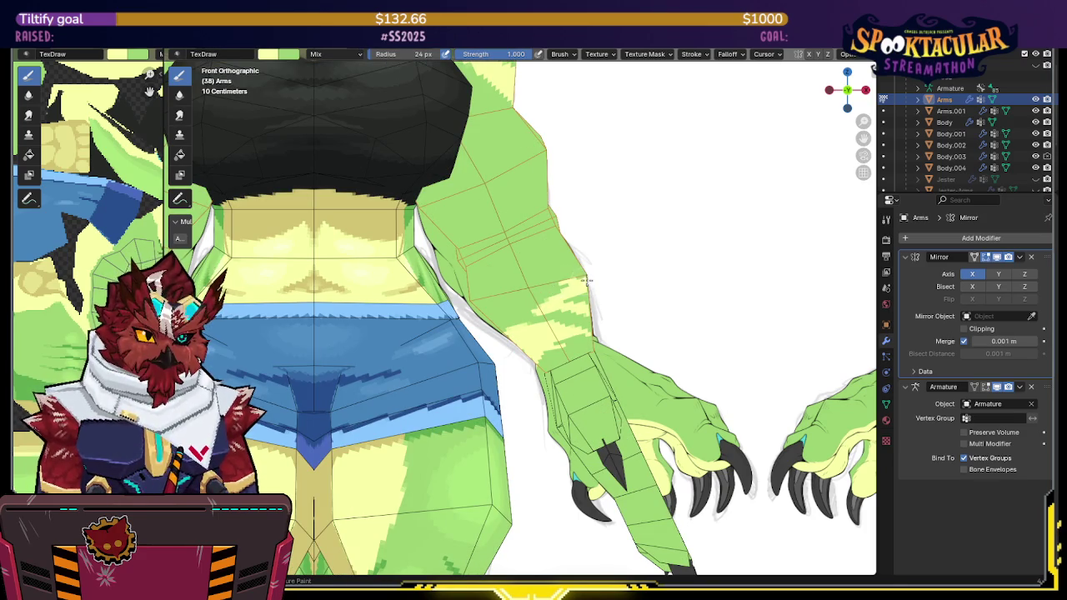
Step: Check the back of the forearm against the reference in back view, then inspect it in perspective
middle_drag(605, 305, 522, 310)
mouse_move(609, 267)
middle_down()
mouse_move(550, 287)
mouse_move(584, 275)
middle_up()
click(848, 91)
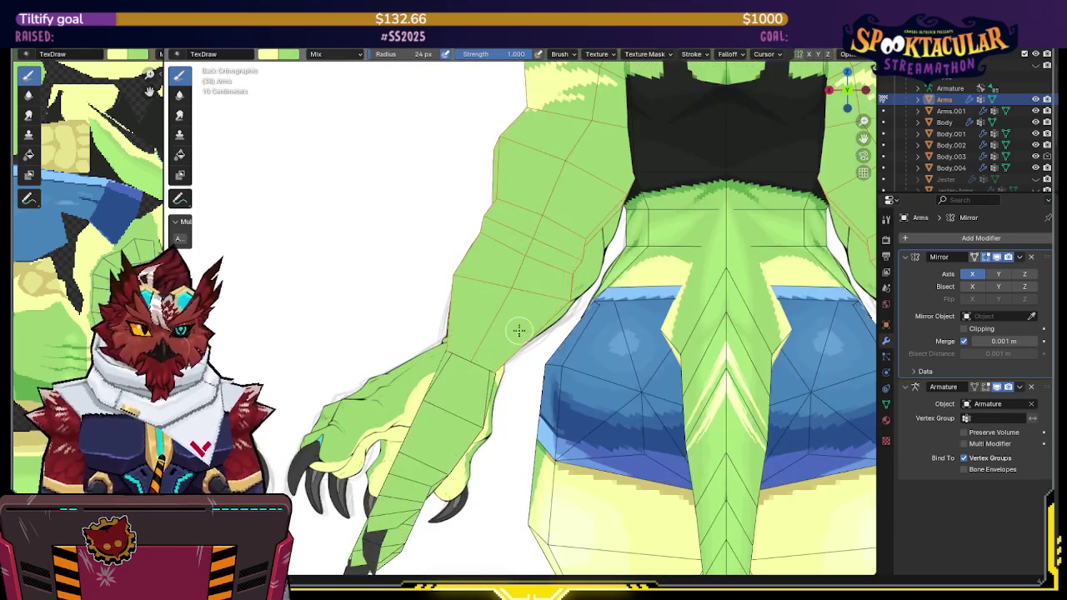
key(alt+z)
key(alt+z)
key(alt+z)
key(alt+z)
key(alt+z)
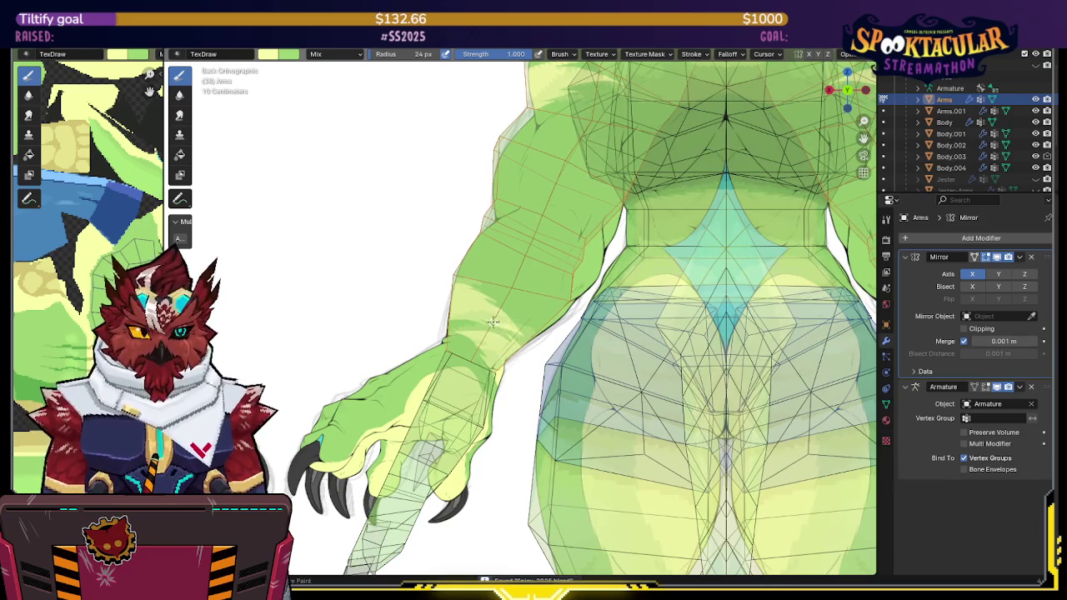
key(alt+z)
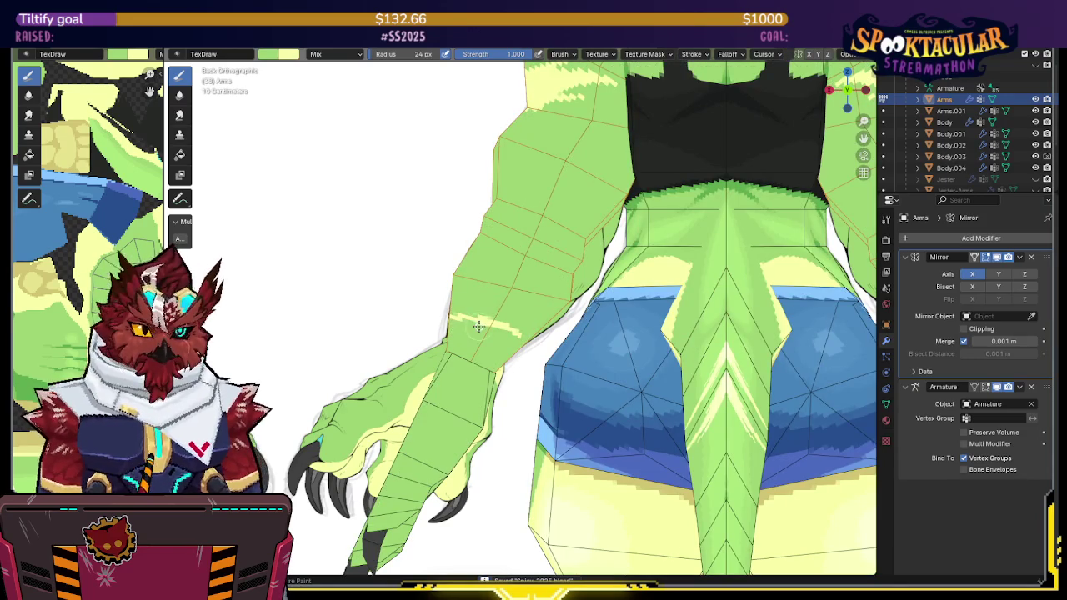
key(alt+z)
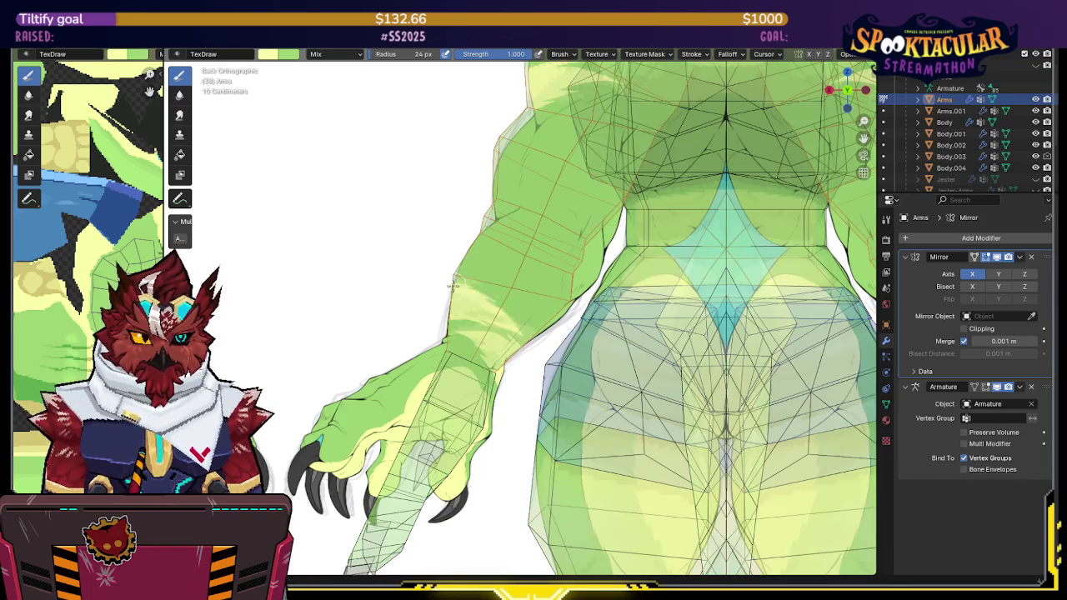
key(alt+z)
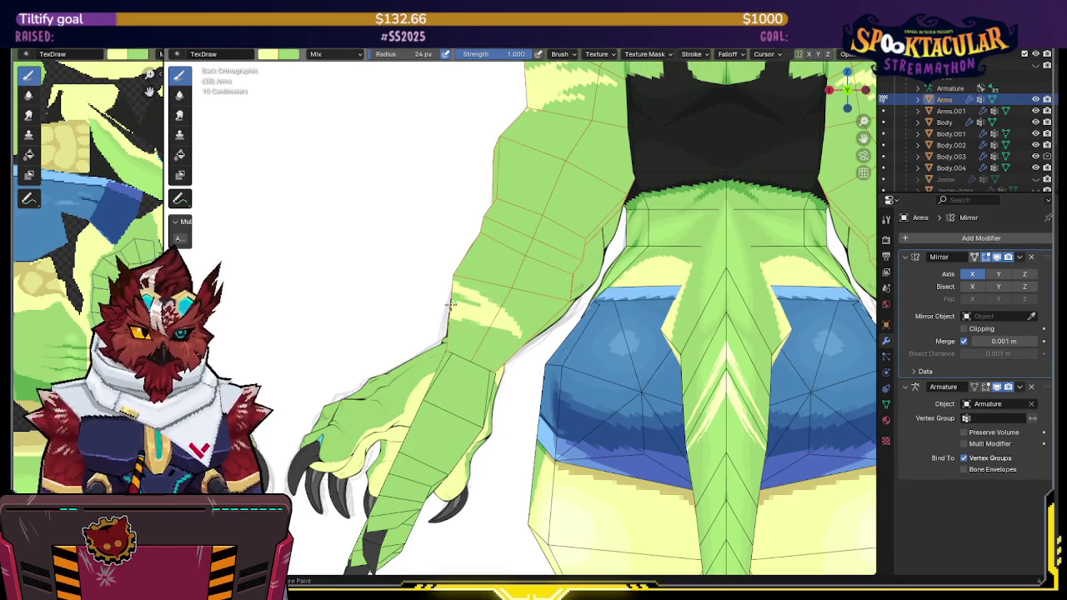
key(alt+z)
key(alt+z)
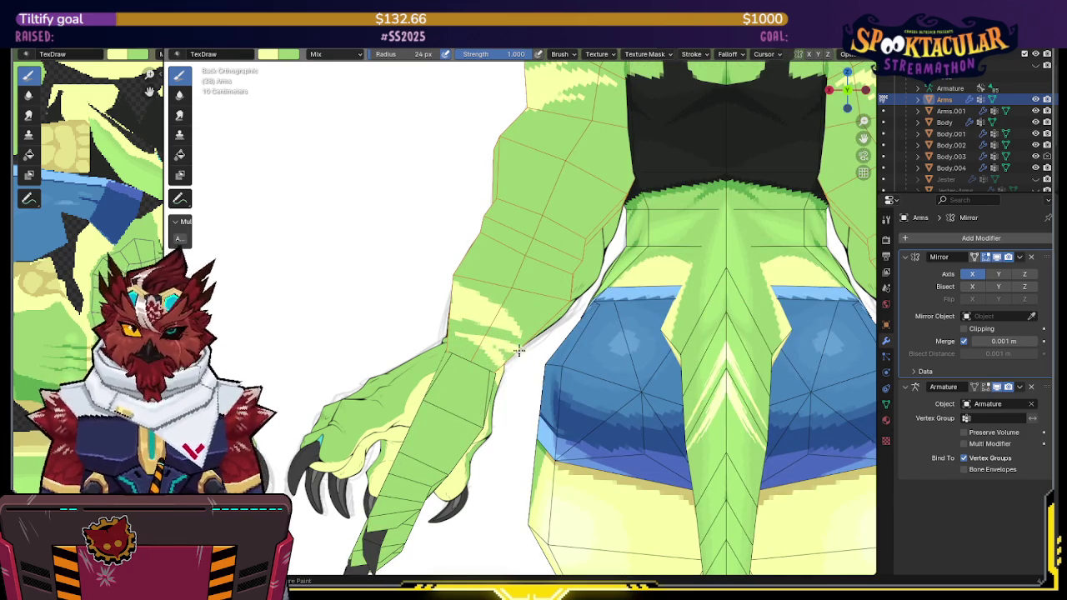
key(alt+z)
key(alt+z)
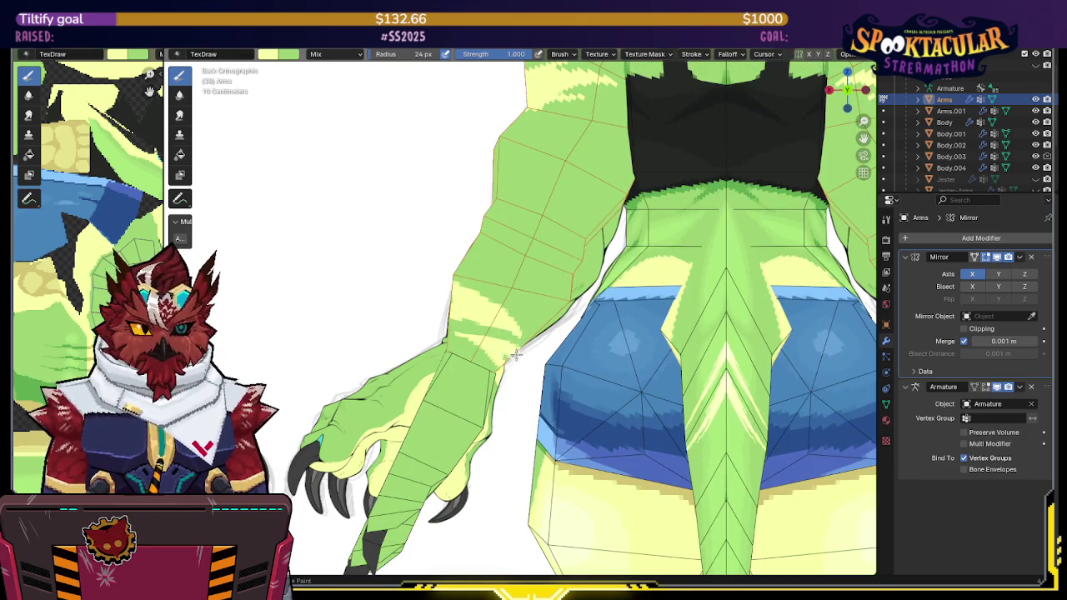
key(alt+z)
key(alt+z)
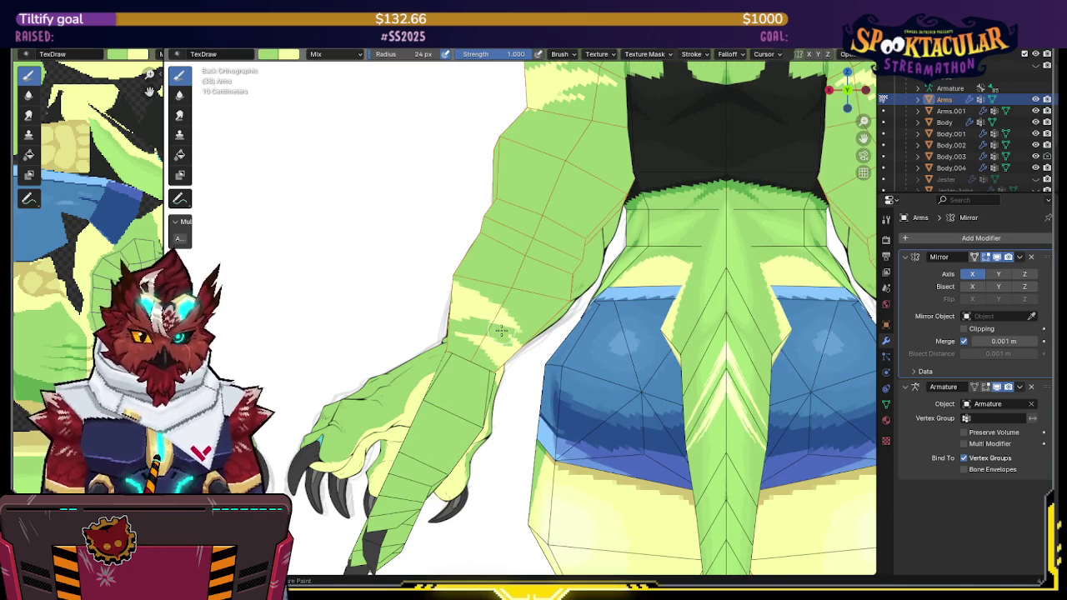
shift+middle_drag(490, 334, 487, 317)
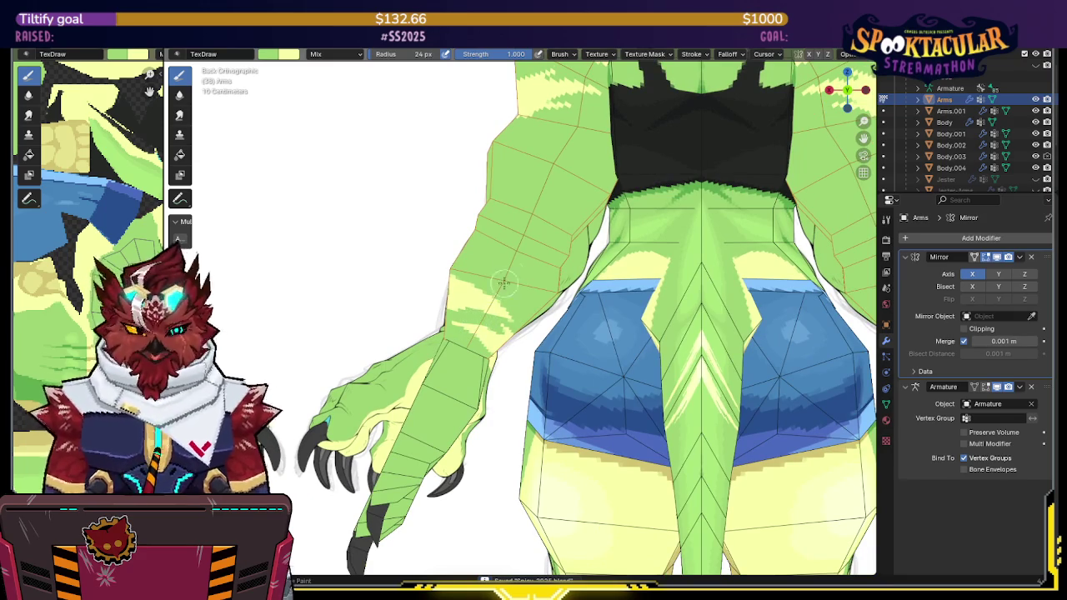
middle_drag(491, 314, 471, 209)
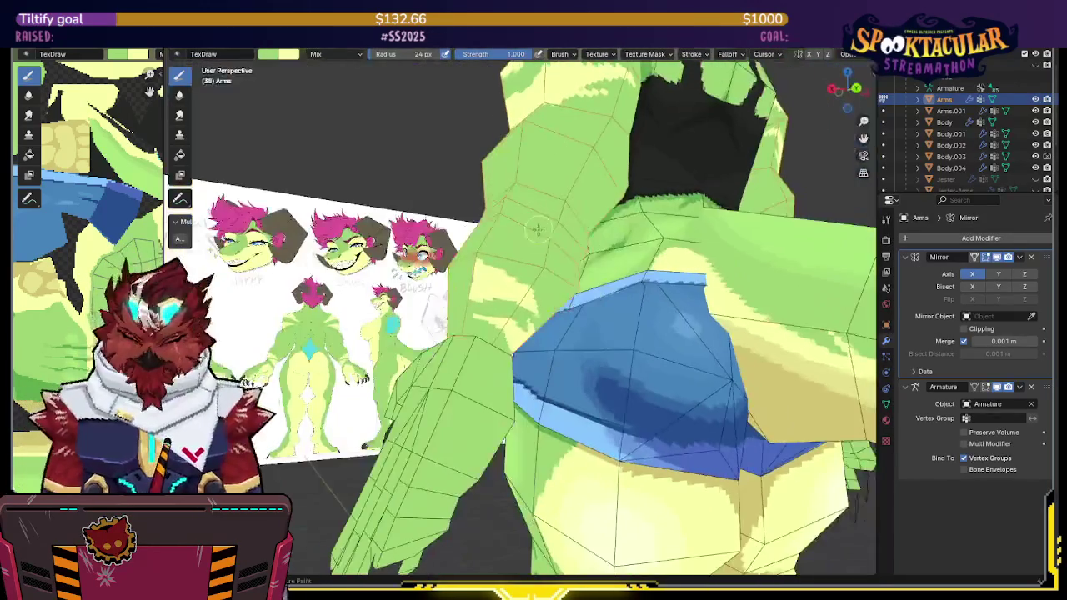
Step: Isolate the arms in local view and orbit around the painted arm
key(KP_Divide)
scroll(500, 238, up, 5)
middle_drag(504, 236, 517, 302)
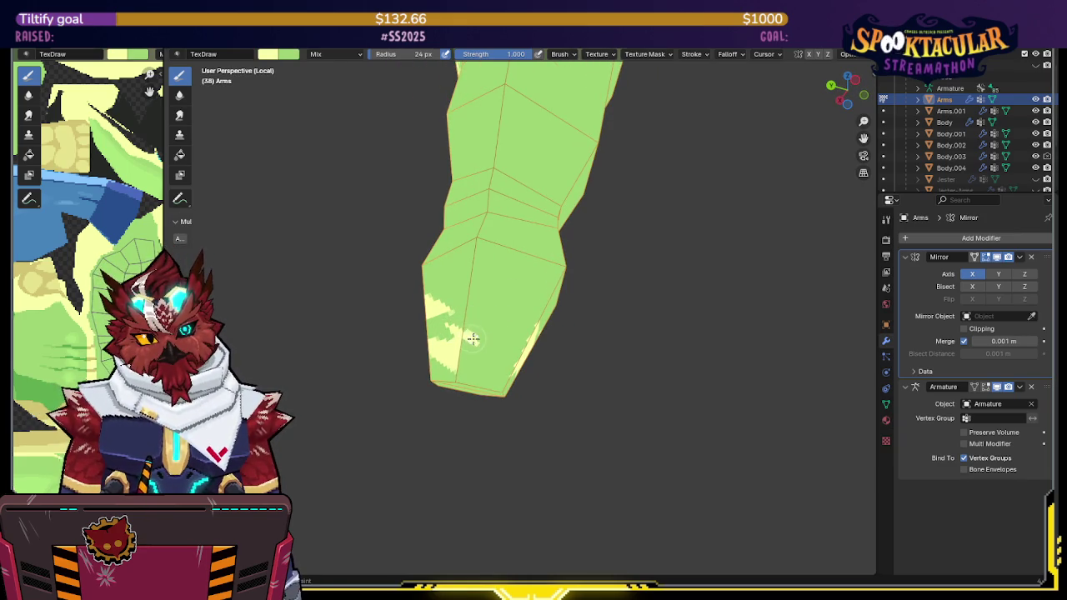
mouse_move(487, 342)
middle_down()
mouse_move(484, 316)
mouse_move(542, 314)
mouse_move(550, 324)
mouse_move(460, 344)
middle_up()
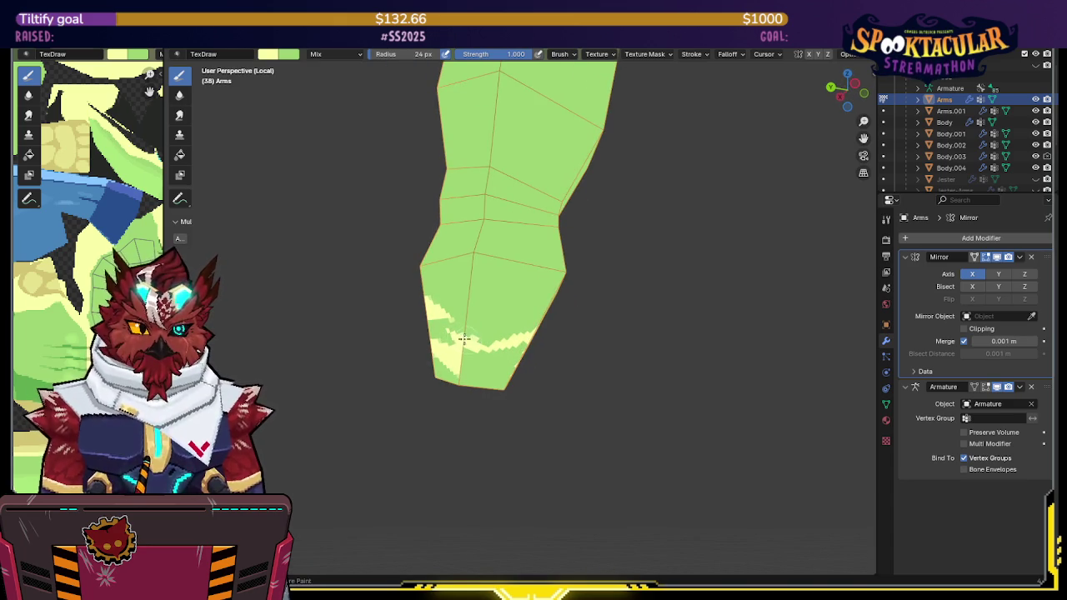
middle_drag(495, 343, 512, 325)
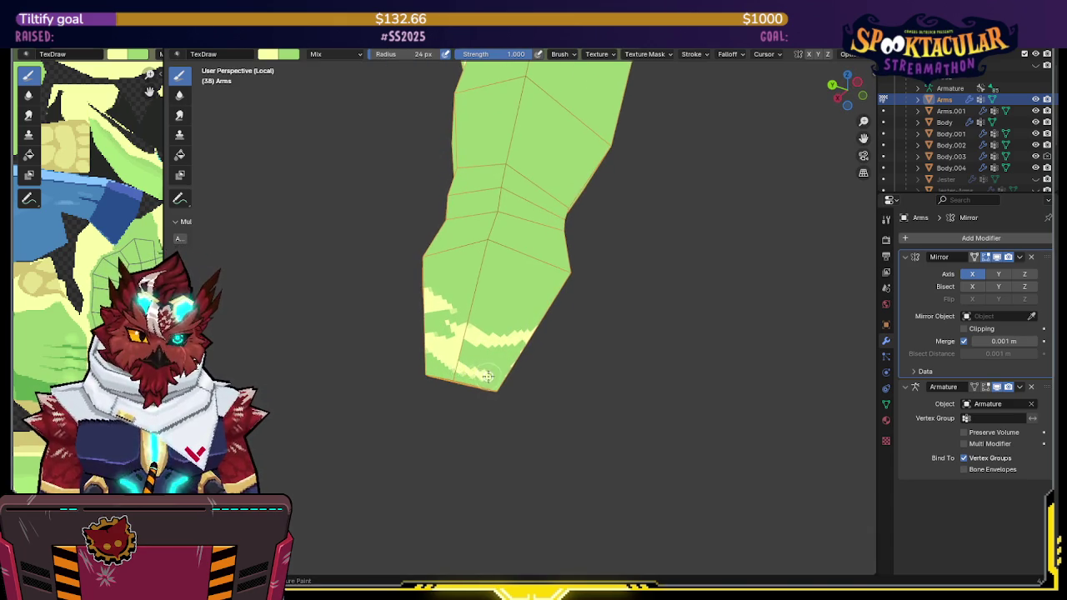
middle_drag(488, 377, 408, 371)
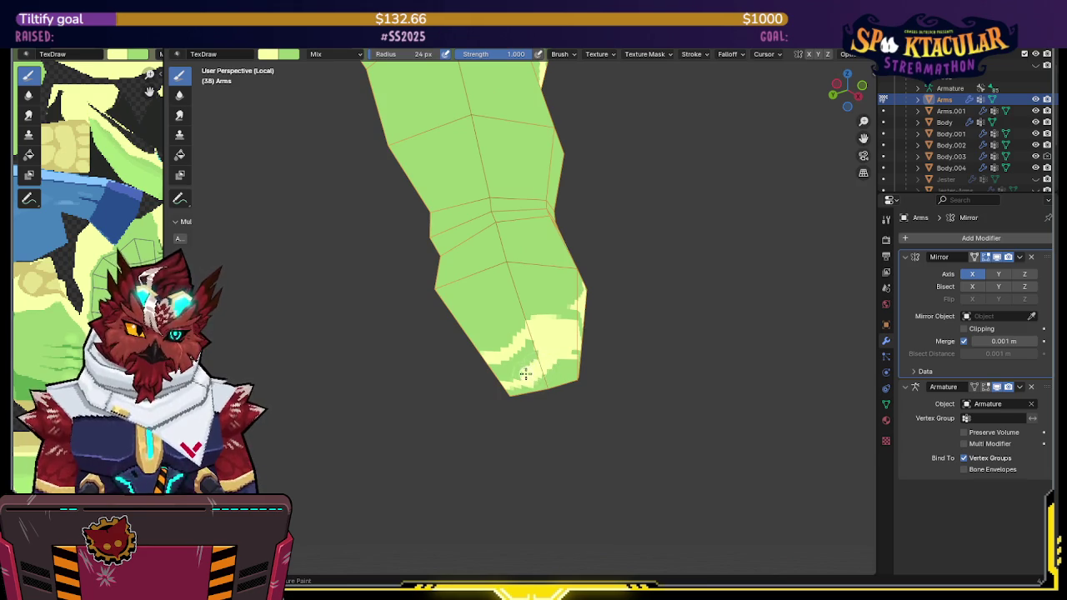
Step: Inspect the tan patches near the wrist, then exit local view to show the whole lizard
middle_drag(520, 347, 471, 357)
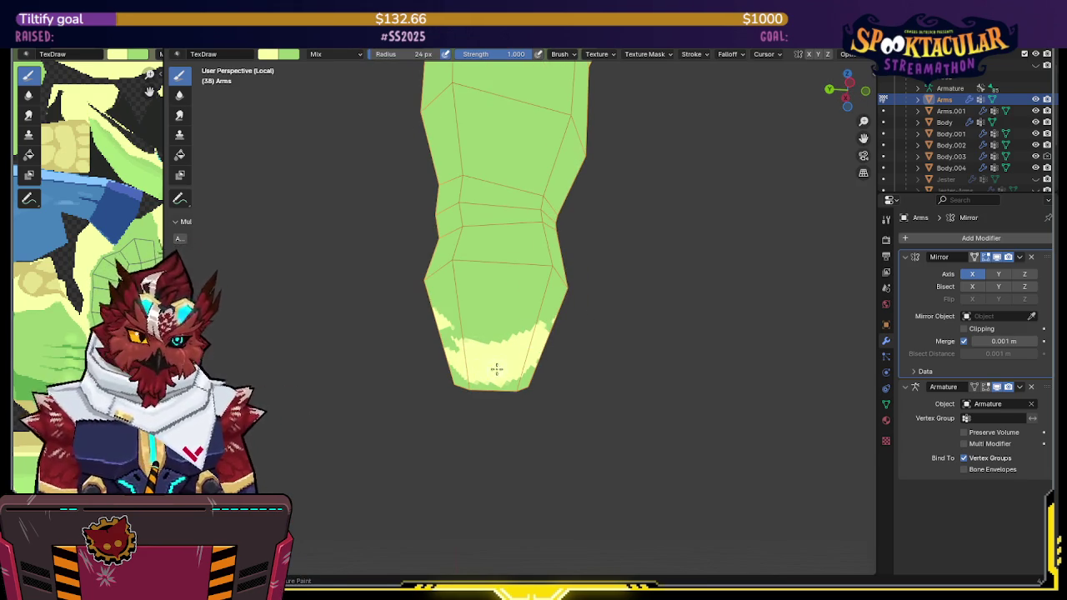
mouse_move(494, 384)
middle_down()
mouse_move(625, 313)
mouse_move(691, 310)
mouse_move(526, 315)
mouse_move(527, 304)
mouse_move(548, 315)
mouse_move(529, 326)
mouse_move(523, 290)
mouse_move(554, 298)
mouse_move(517, 292)
mouse_move(539, 281)
middle_up()
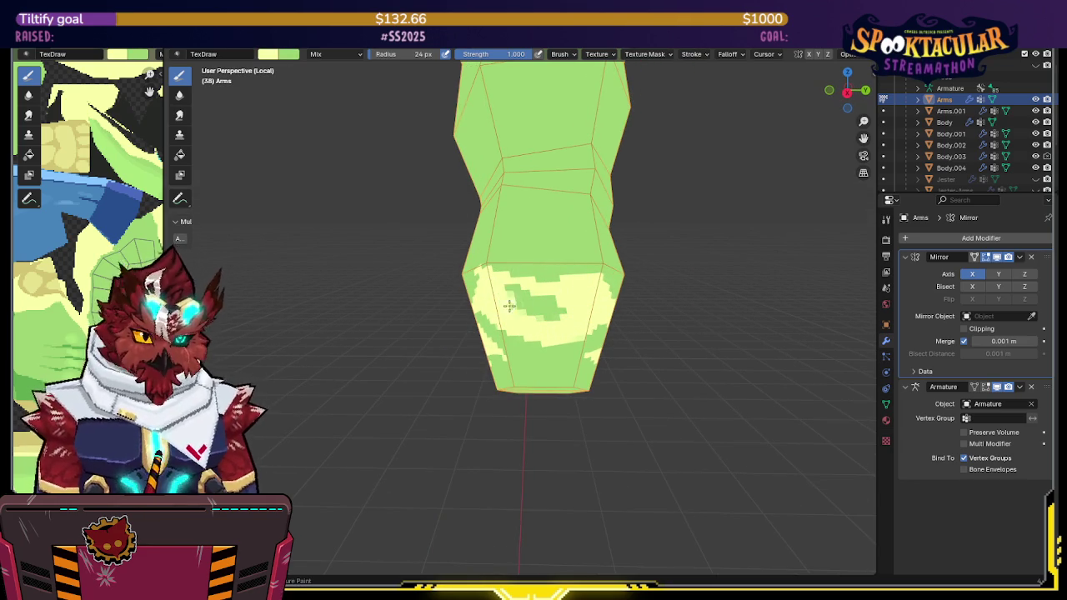
mouse_move(527, 309)
middle_down()
mouse_move(682, 255)
mouse_move(550, 310)
middle_up()
mouse_move(619, 269)
middle_down()
mouse_move(581, 277)
mouse_move(541, 325)
middle_up()
mouse_move(484, 366)
middle_down()
mouse_move(550, 289)
mouse_move(443, 324)
mouse_move(564, 290)
mouse_move(505, 305)
mouse_move(595, 349)
mouse_move(528, 322)
middle_up()
key(KP_Divide)
scroll(546, 325, down, 3)
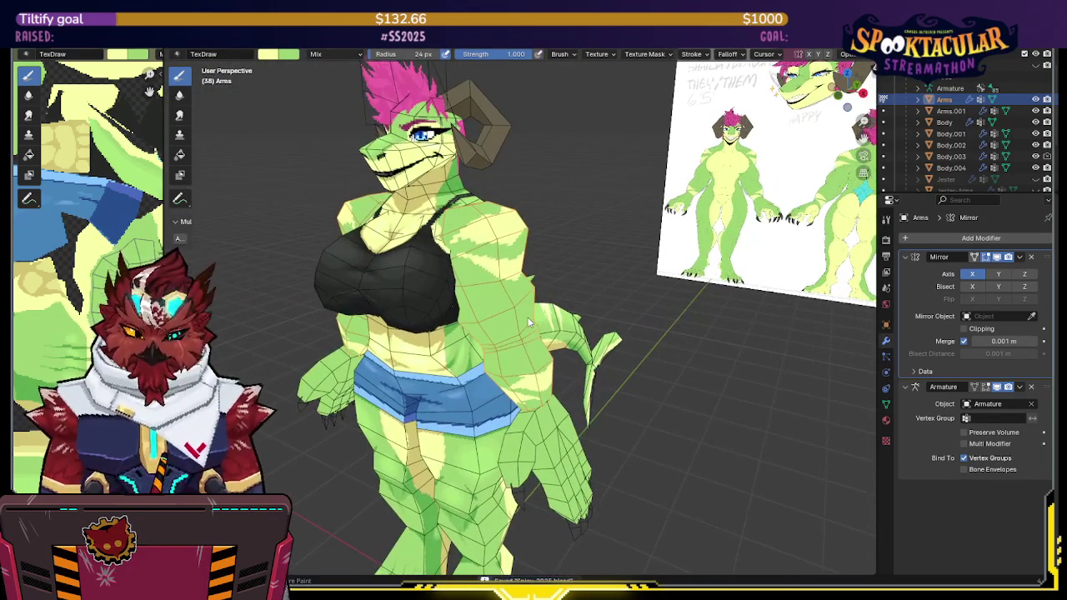
Step: Frame the lizard in front view and briefly toggle X-ray on and off
scroll(591, 246, down, 3)
key(KP_1)
scroll(590, 251, up, 4)
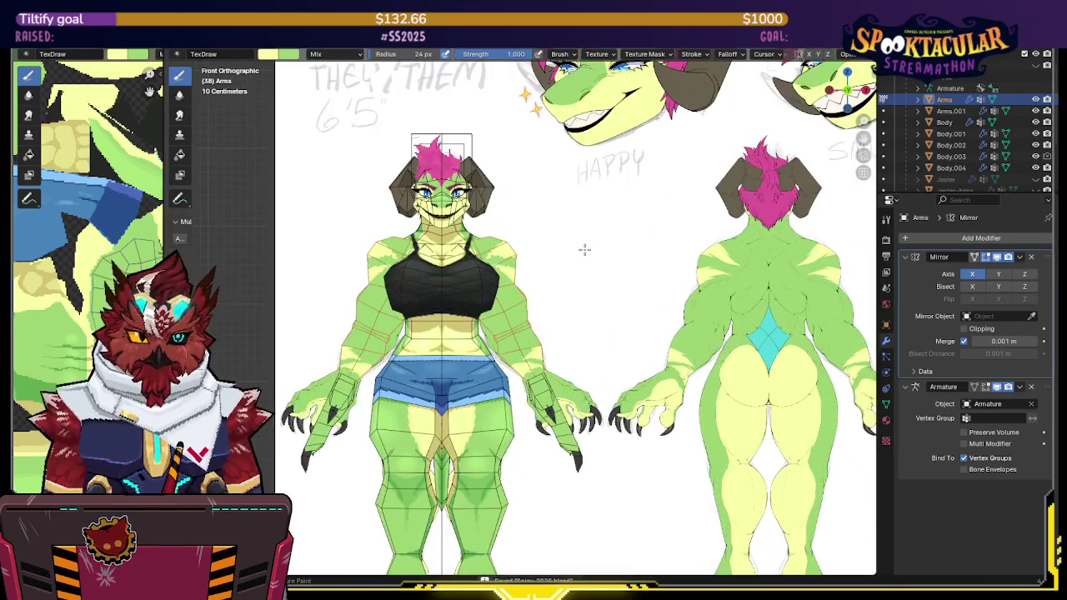
shift+middle_drag(591, 250, 622, 261)
scroll(622, 261, up, 2)
key(alt+z)
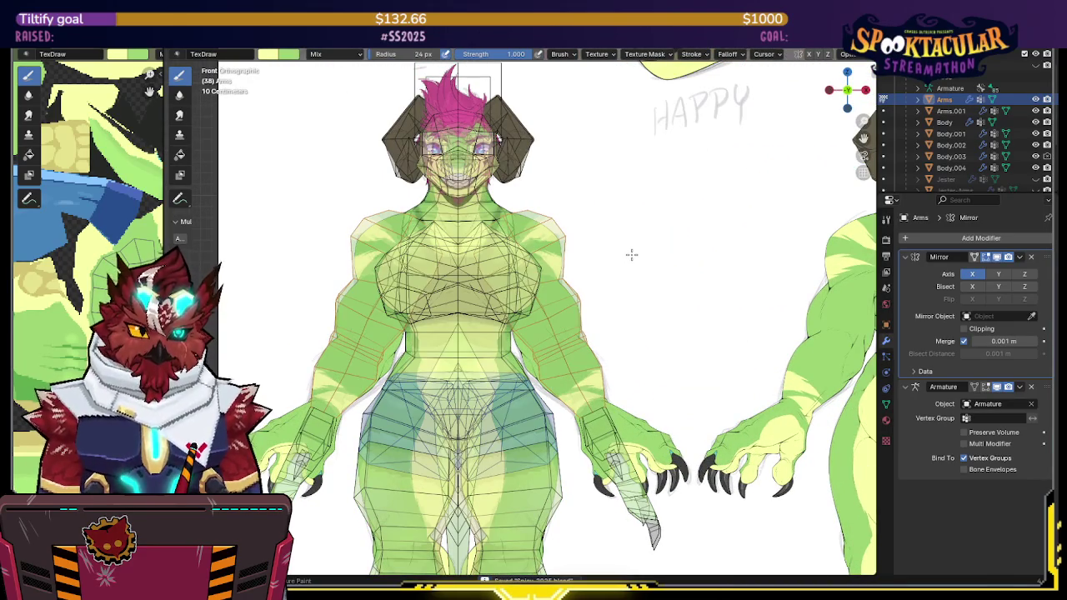
key(alt+z)
Step: Select the armature in Pose Mode and rotate UpperArm.L to lower the left arm
key(ctrl+Tab)
click(710, 214)
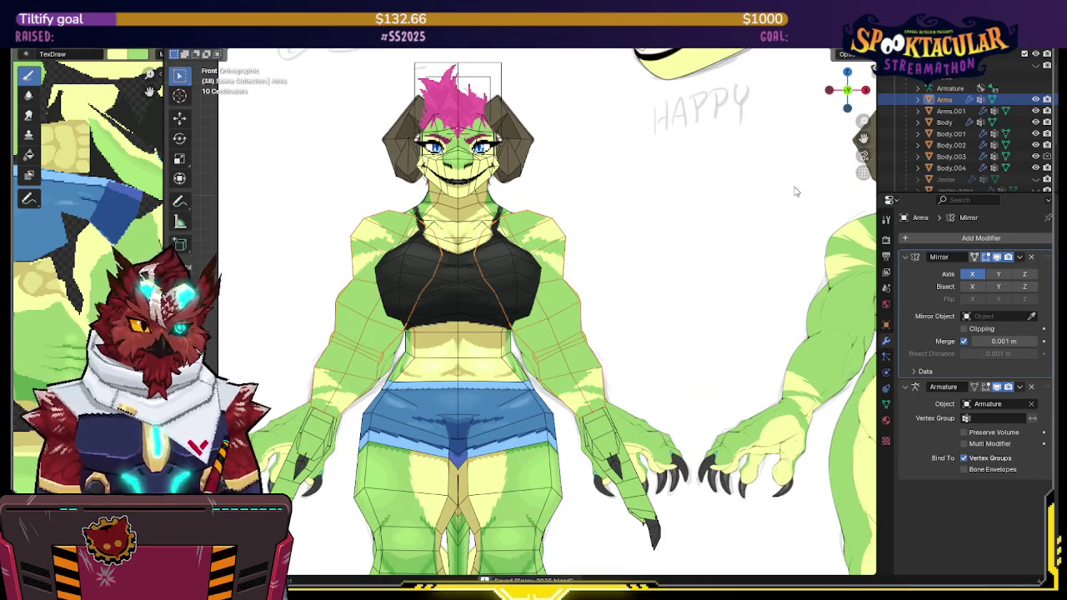
key(alt+h)
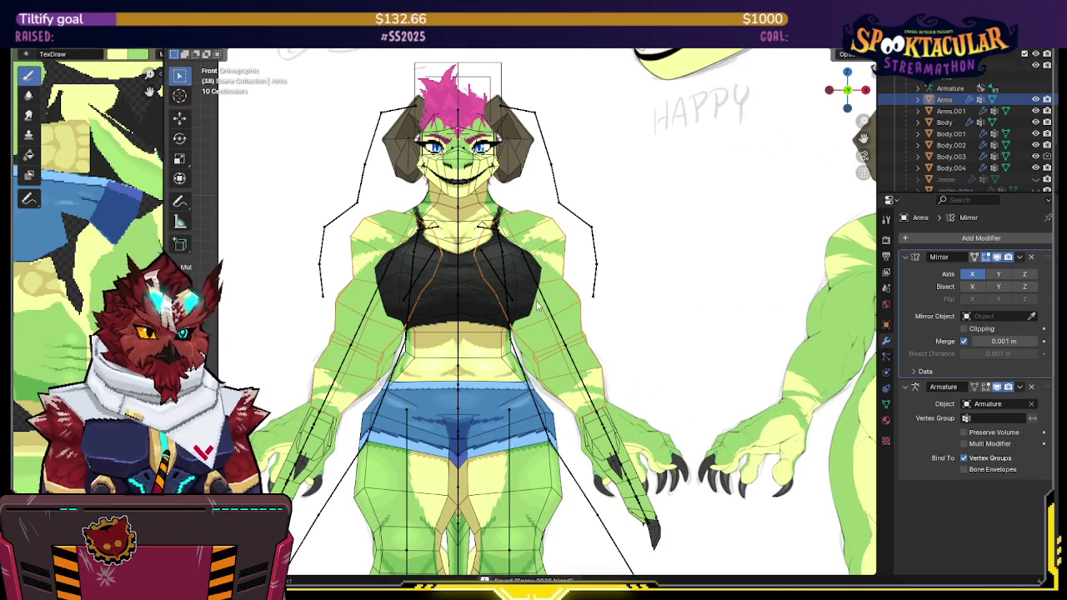
click(537, 306)
key(ctrl+Tab)
key(r)
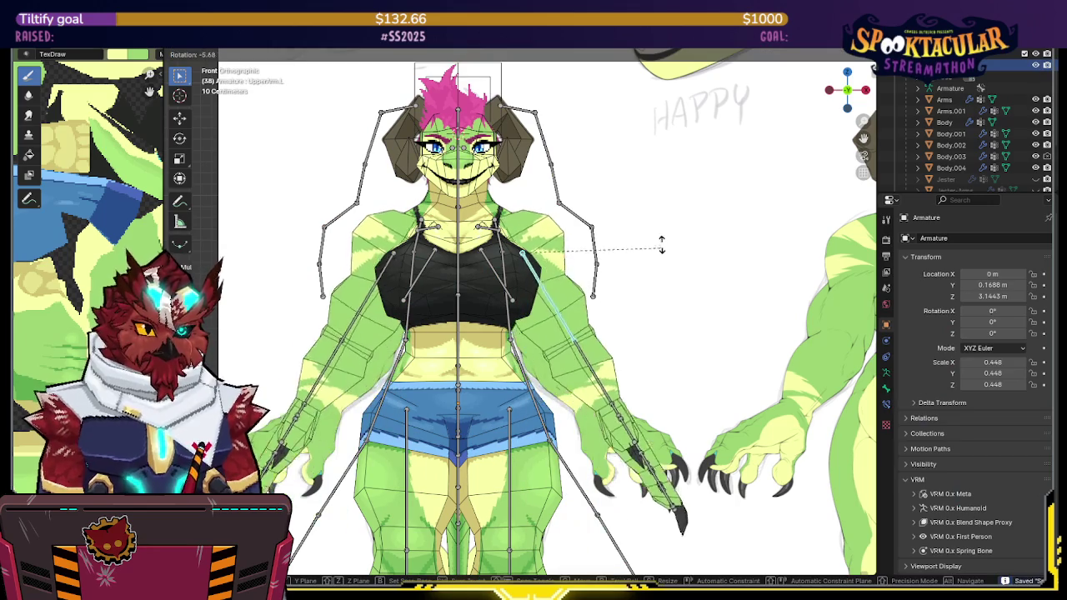
click(667, 276)
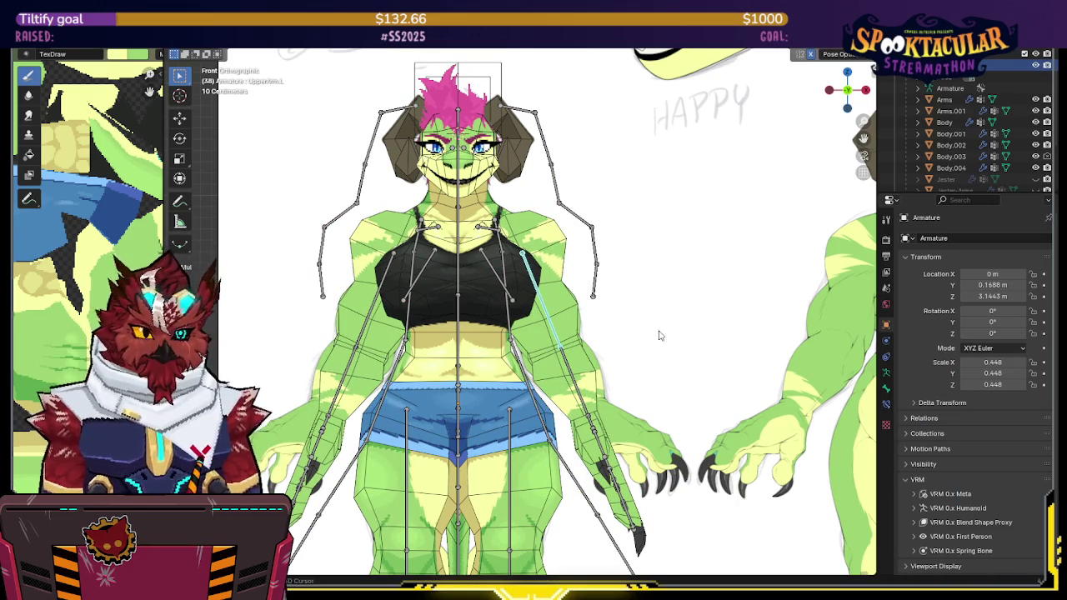
Step: Shorten the Hand.L bone along its length with S Y
shift+middle_drag(658, 337, 657, 213)
middle_drag(684, 253, 603, 276)
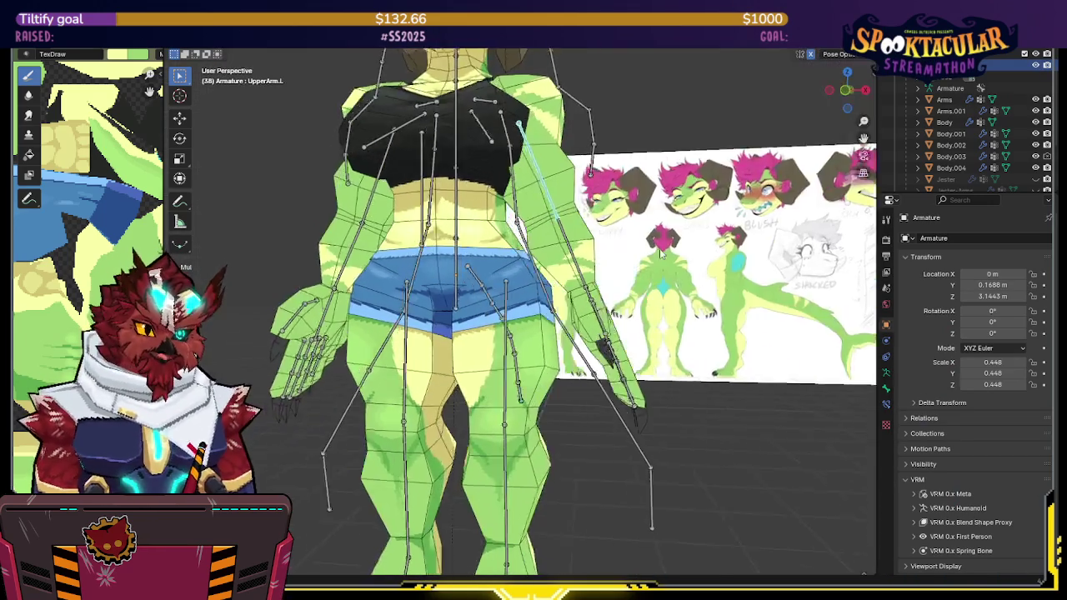
click(570, 321)
key(s)
key(y)
key(y)
click(677, 284)
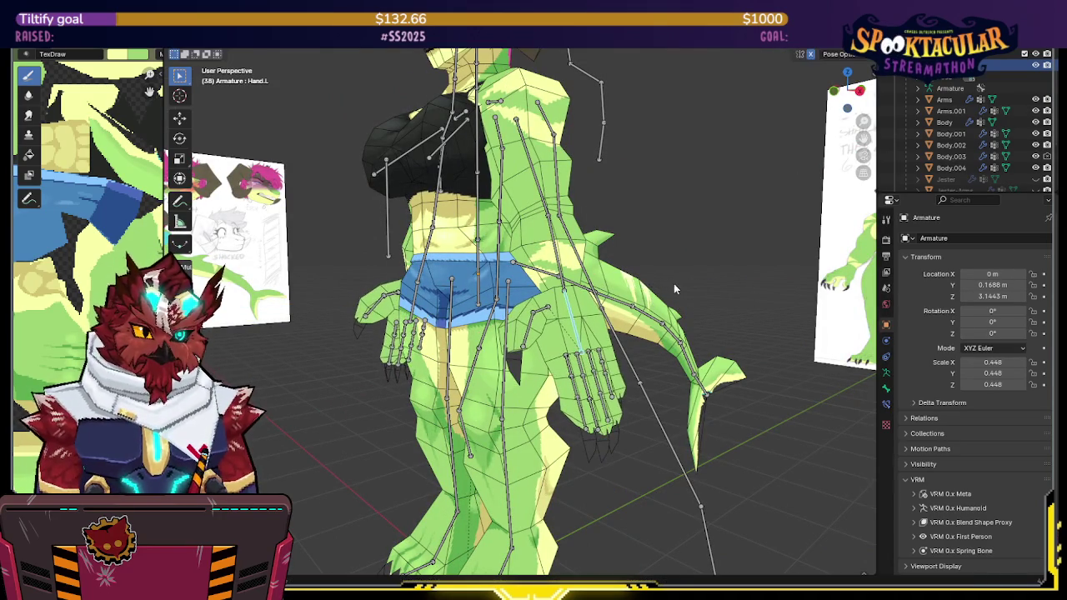
Step: Shrink the hand bones further along Y in front view, then leave Pose Mode
key(KP_1)
key(s)
key(y)
key(y)
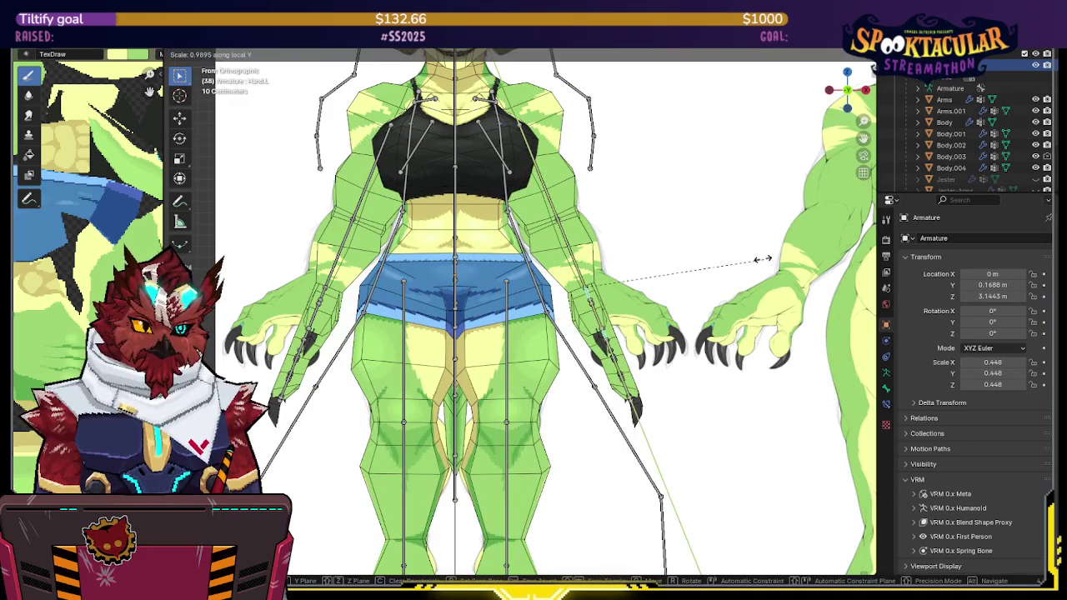
click(721, 244)
mouse_move(726, 263)
middle_down()
mouse_move(579, 281)
mouse_move(698, 307)
middle_up()
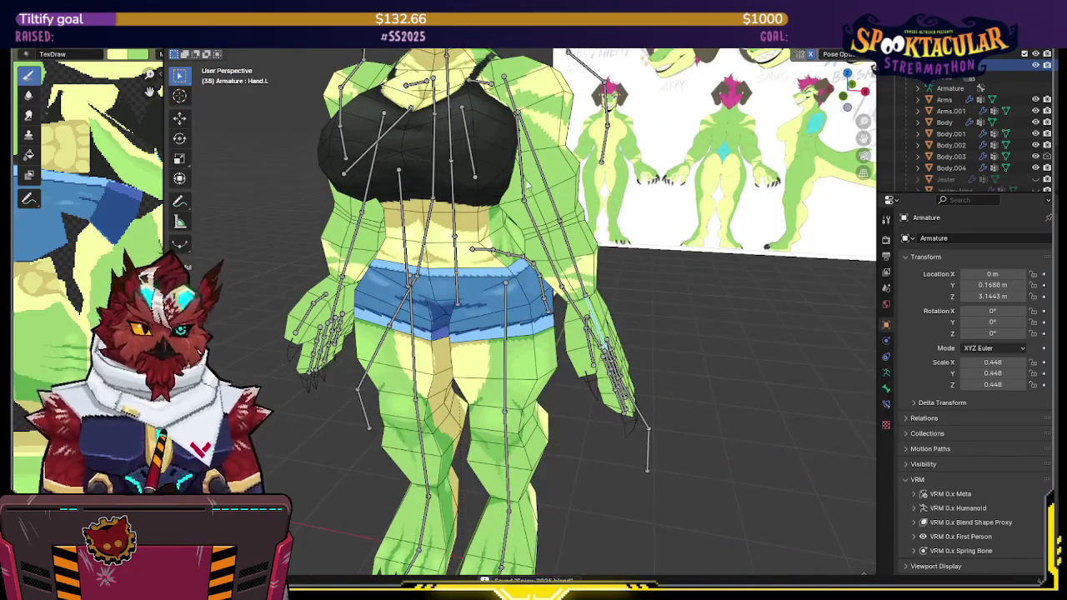
middle_drag(527, 186, 542, 251)
scroll(542, 250, up, 3)
key(ctrl+Tab)
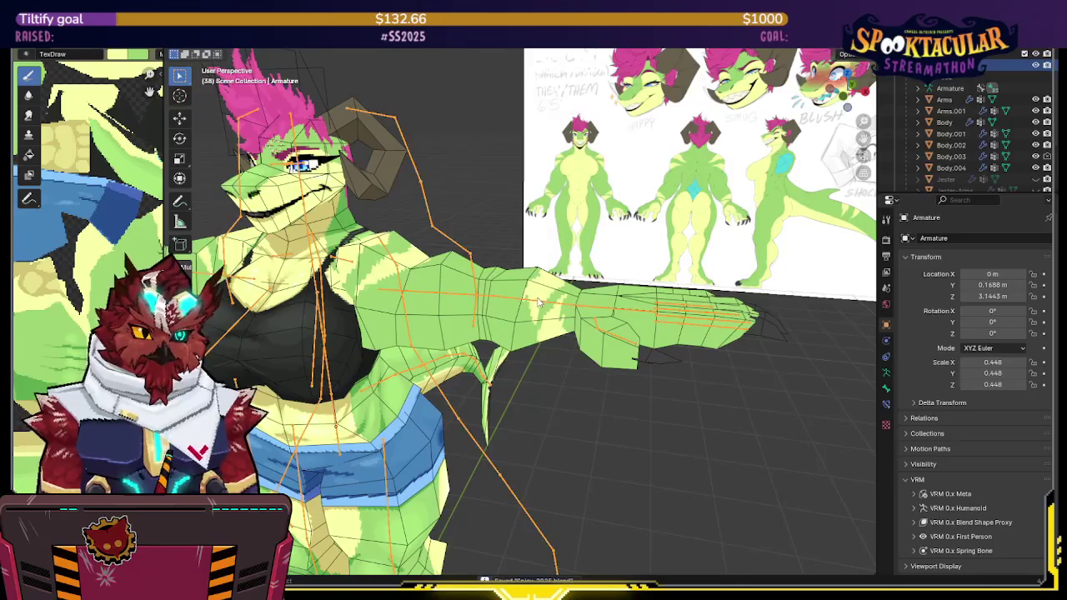
Step: In top wireframe view, move Arms.001's finger vertices slightly toward the palm along X
click(848, 75)
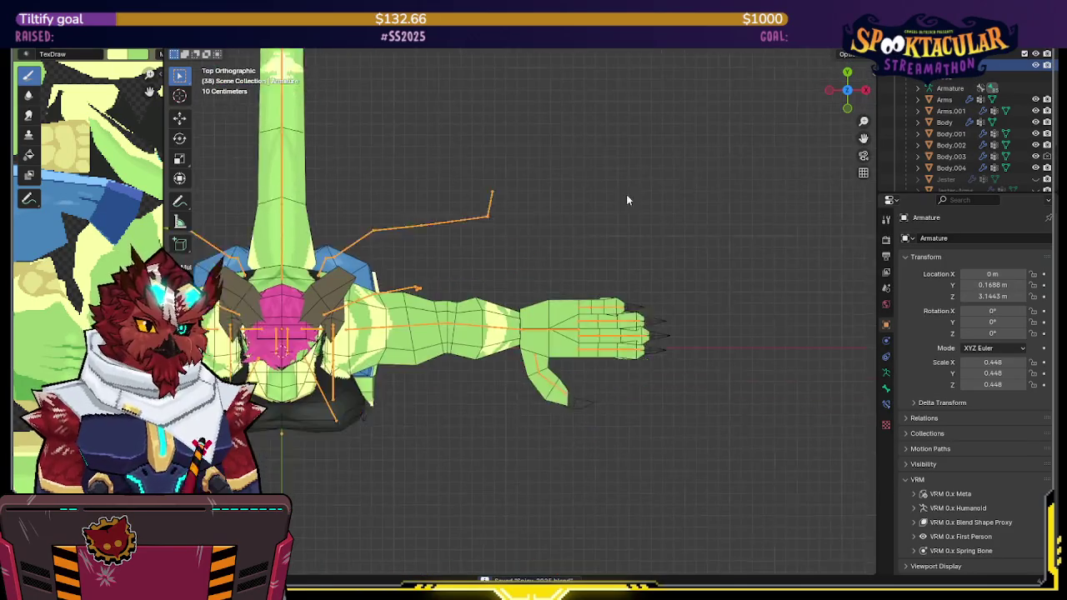
scroll(564, 182, up, 3)
click(482, 192)
key(shift+z)
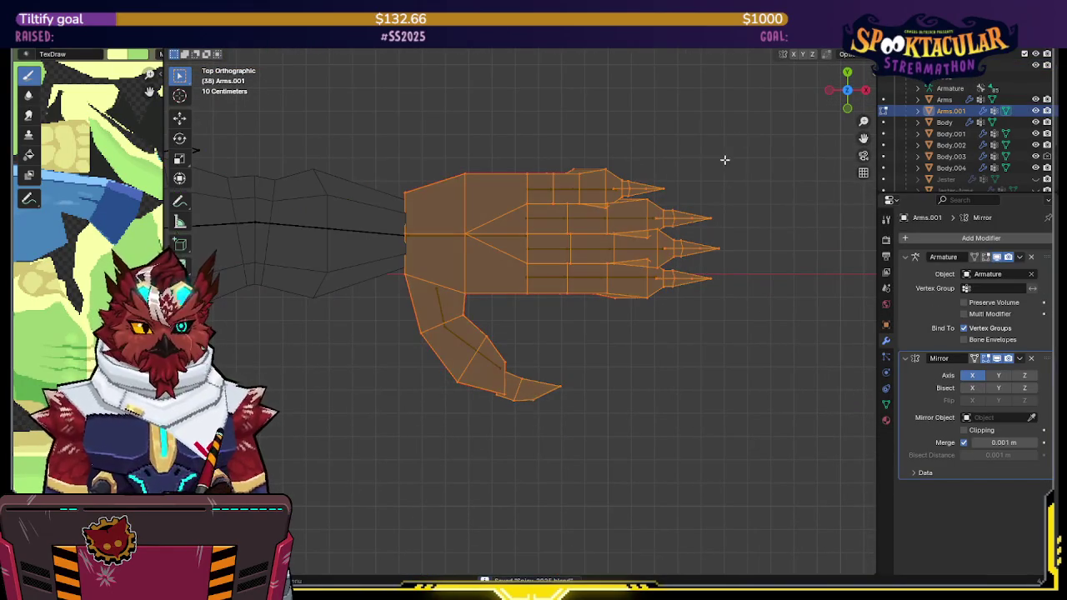
key(Tab)
drag(747, 105, 518, 321)
key(g)
key(x)
key(x)
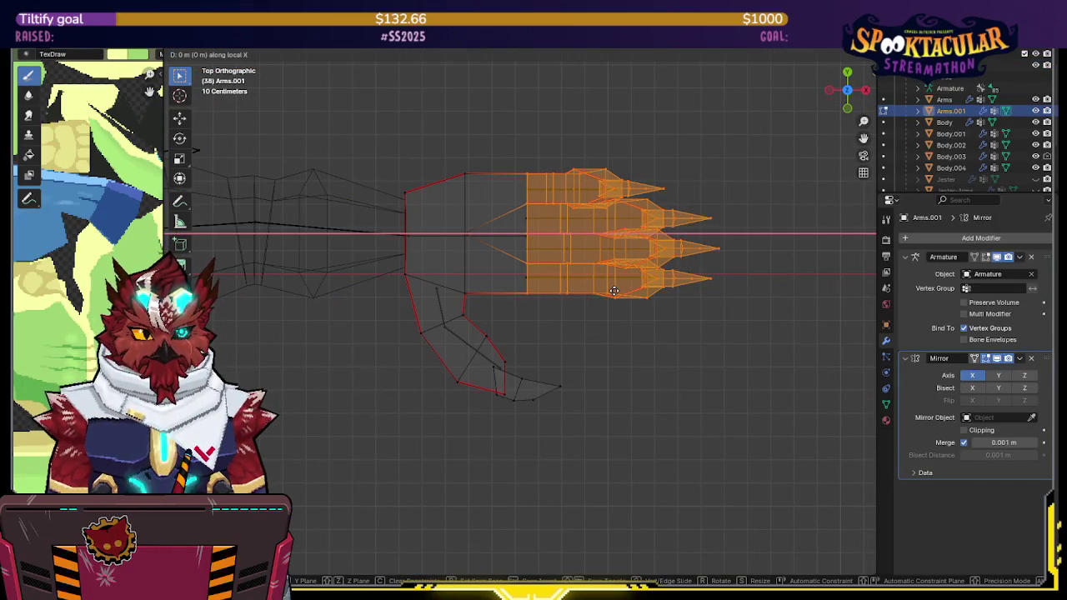
click(492, 319)
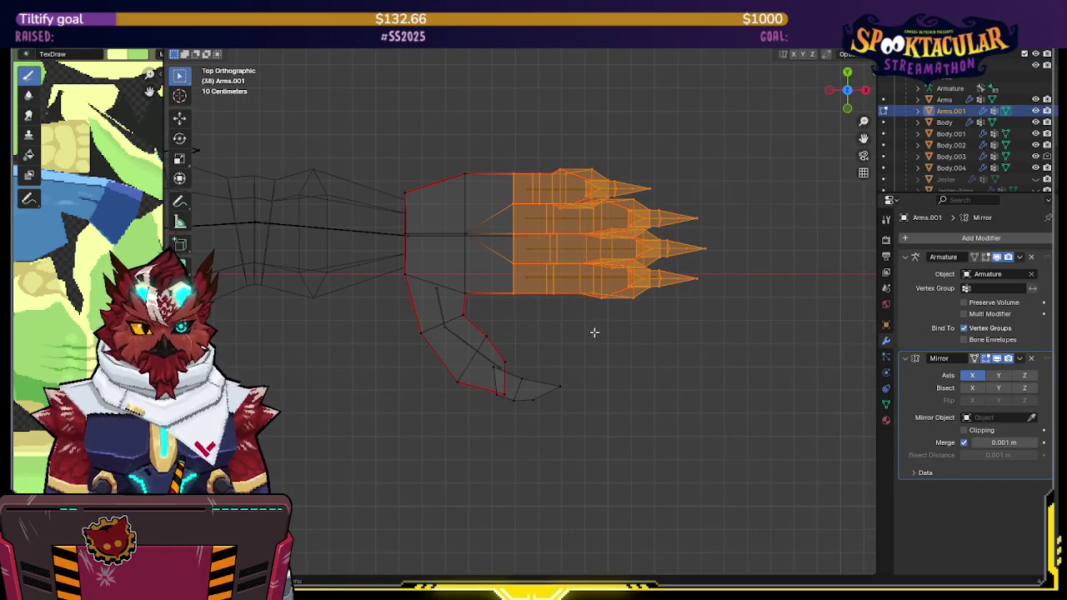
Step: Select the thumb vertices and start a move, leaving the thumb in place
drag(478, 308, 400, 338)
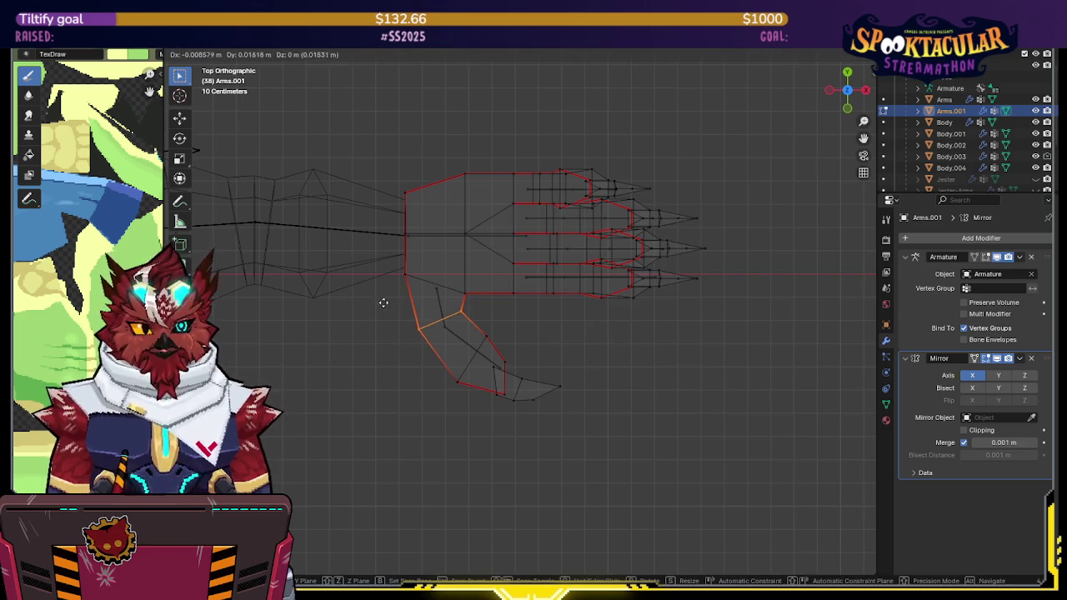
drag(581, 315, 461, 444)
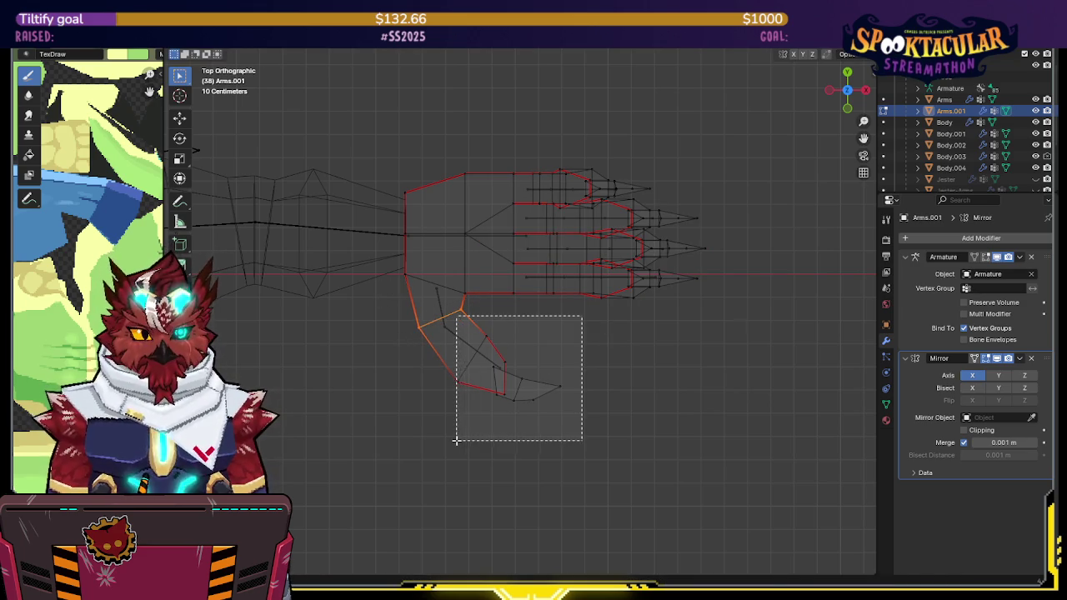
key(g)
click(499, 353)
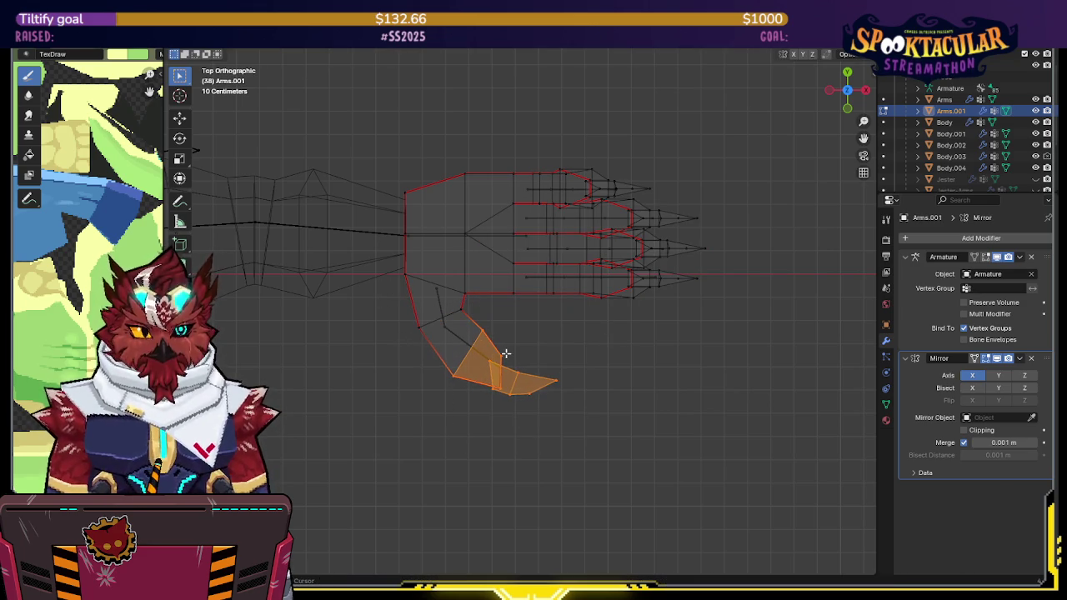
key(Tab)
Step: Pull the thumb bones' middle joint and tip slightly inward to fit the mesh
click(460, 334)
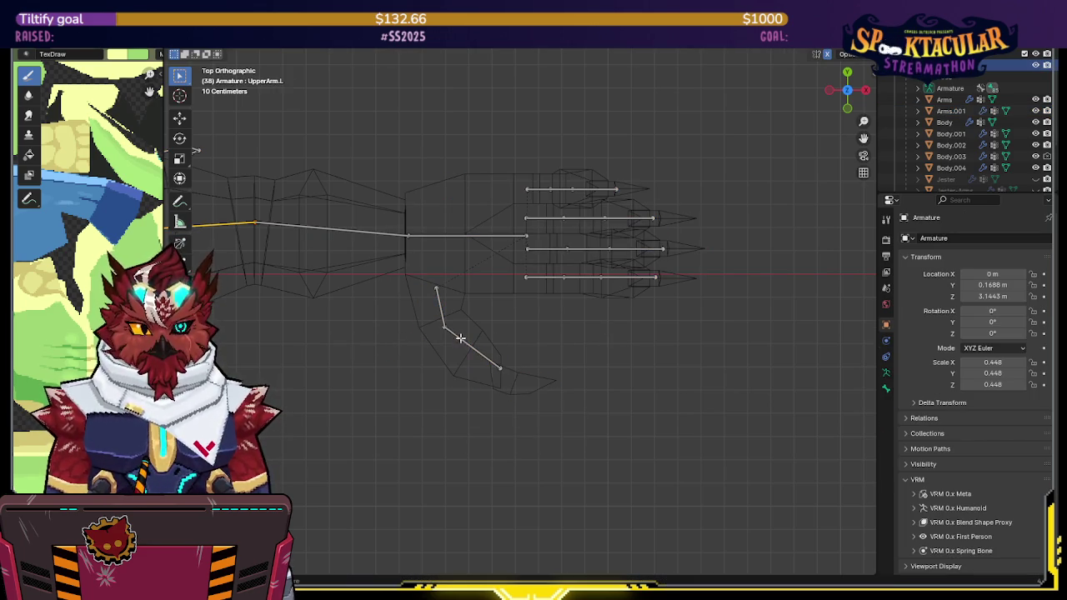
drag(448, 321, 443, 315)
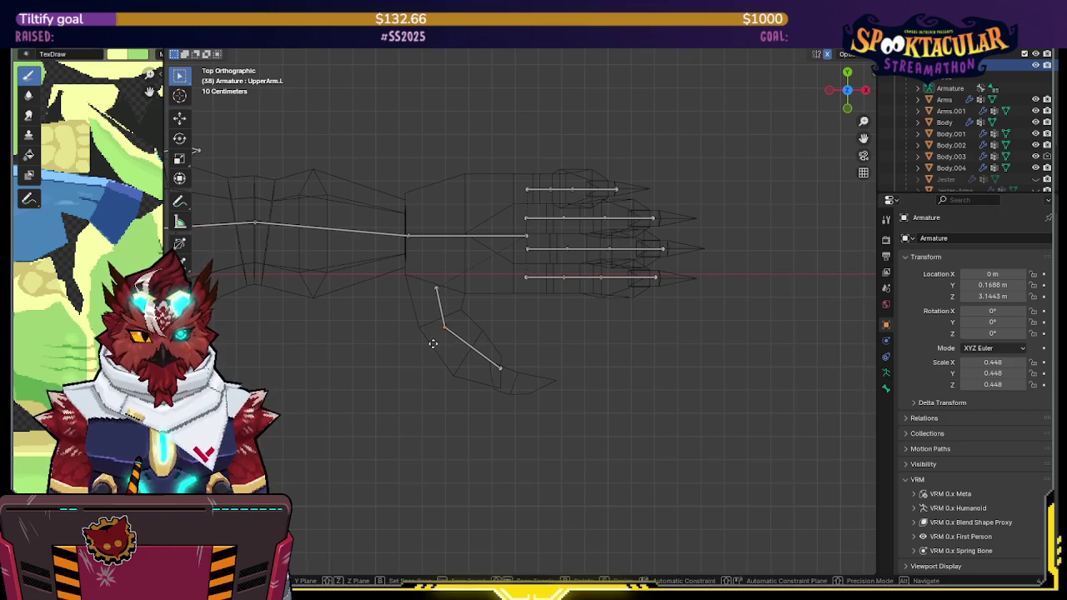
drag(497, 366, 421, 350)
key(ctrl+Tab)
click(375, 320)
Step: Recheck the thumb vertices on the hand mesh in Edit Mode
click(463, 310)
key(Tab)
drag(467, 307, 412, 335)
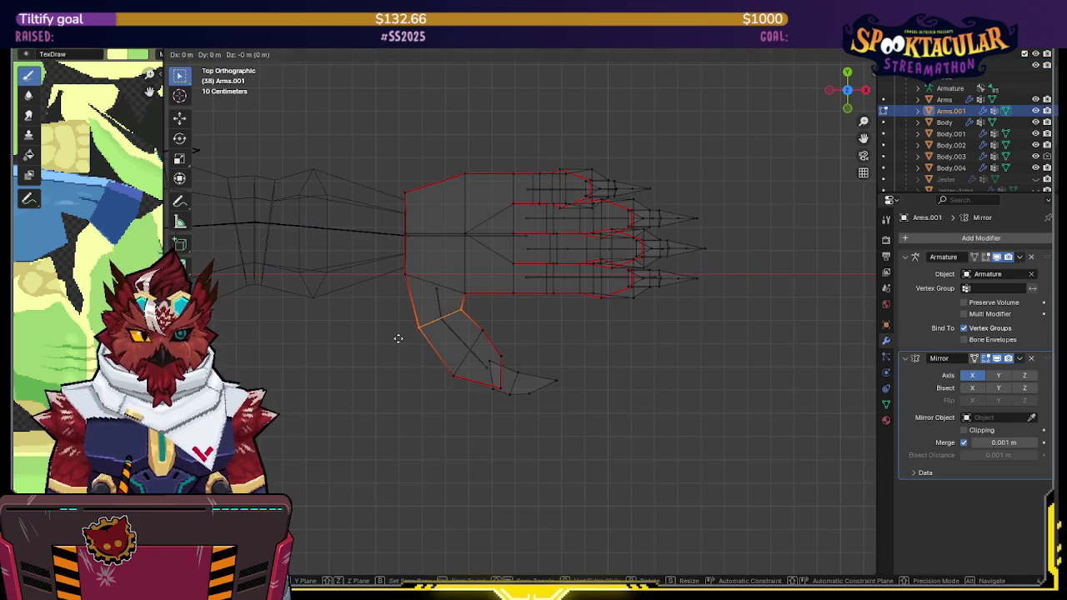
key(Tab)
Step: Move the four finger bones slightly toward the palm along X, then reselect Arms.001
click(453, 335)
key(Tab)
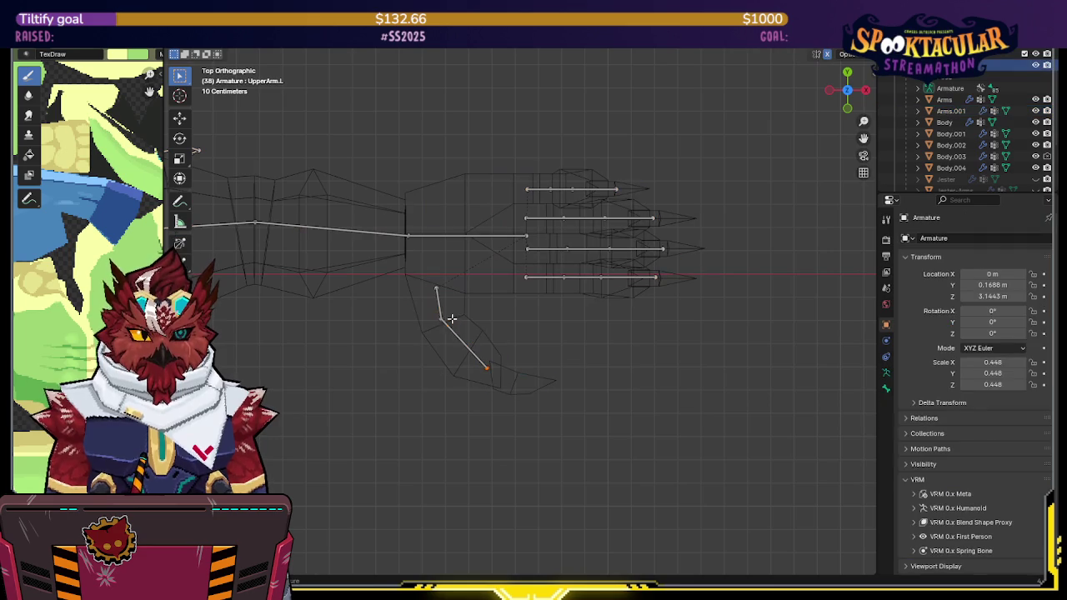
drag(725, 143, 517, 318)
key(g)
key(x)
key(x)
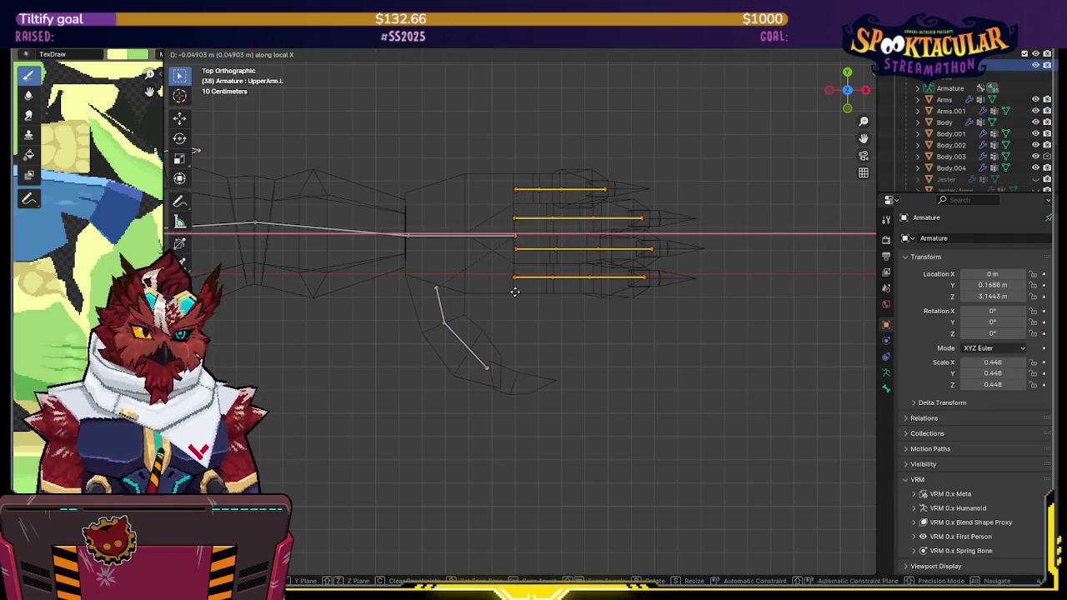
click(505, 290)
key(ctrl+Tab)
click(583, 290)
mouse_move(621, 282)
middle_down()
mouse_move(665, 99)
mouse_move(636, 207)
mouse_move(575, 134)
middle_up()
click(636, 207)
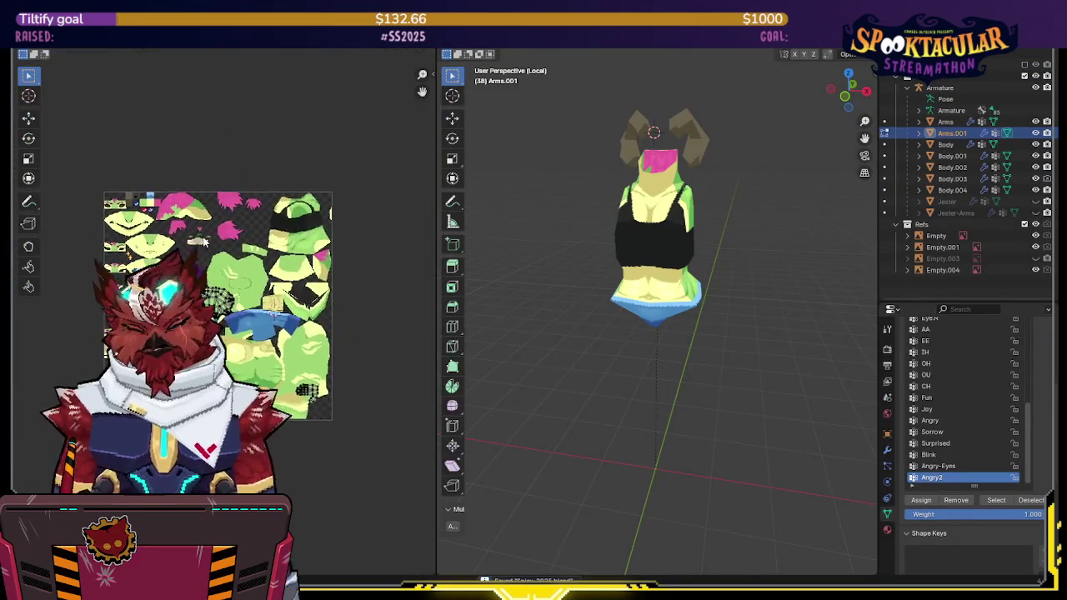
Step: Exit local view with Numpad / to show the whole scene
scroll(151, 178, up, 3)
scroll(151, 177, up, 2)
middle_drag(270, 212, 262, 191)
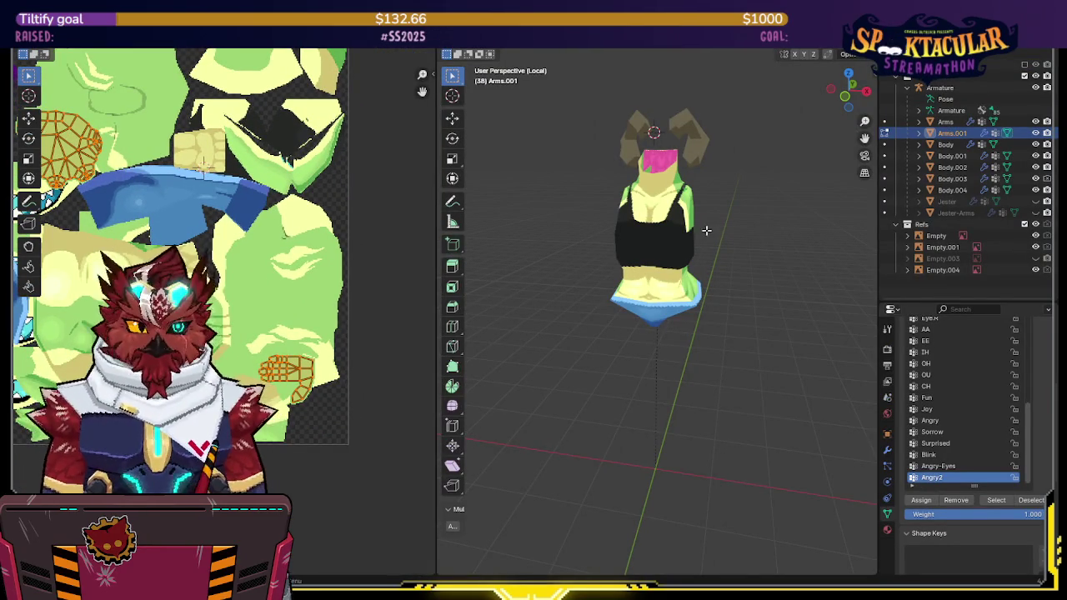
key(KP_Divide)
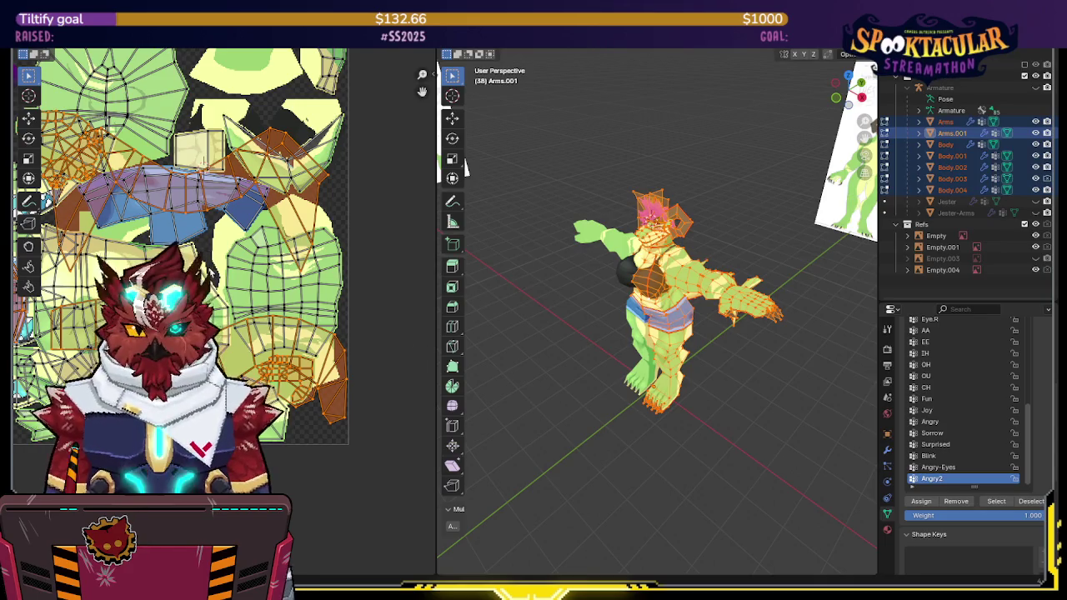
scroll(334, 350, down, 2)
Step: Select UV islands in the texture layout, including the head piece
click(334, 350)
key(a)
click(344, 351)
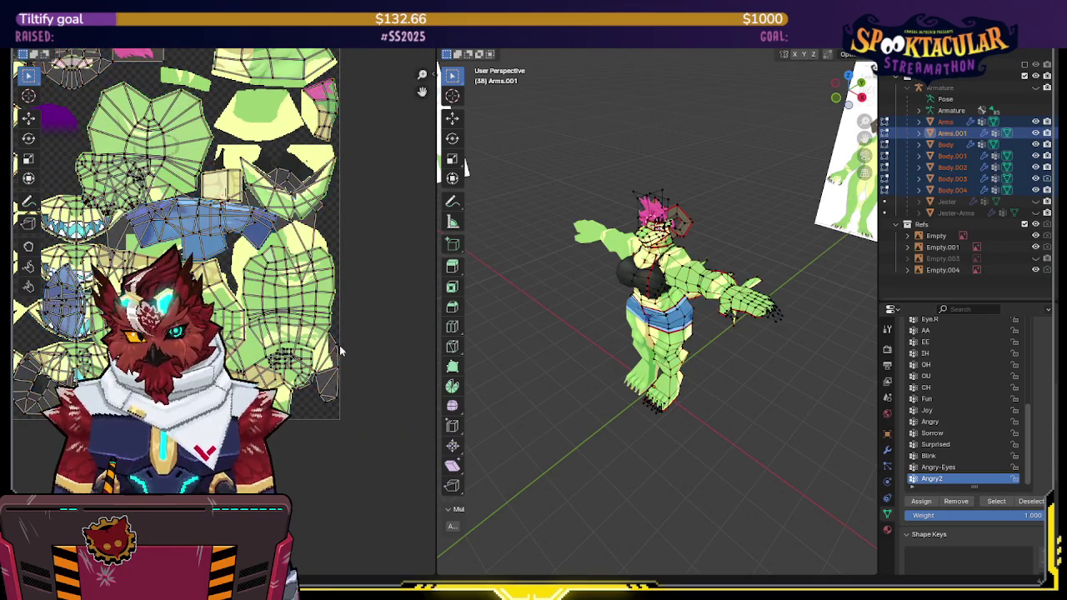
click(334, 353)
Step: Turn the rig to face the front and zoom in, toggling wireframe shading on and off
middle_drag(583, 375, 709, 375)
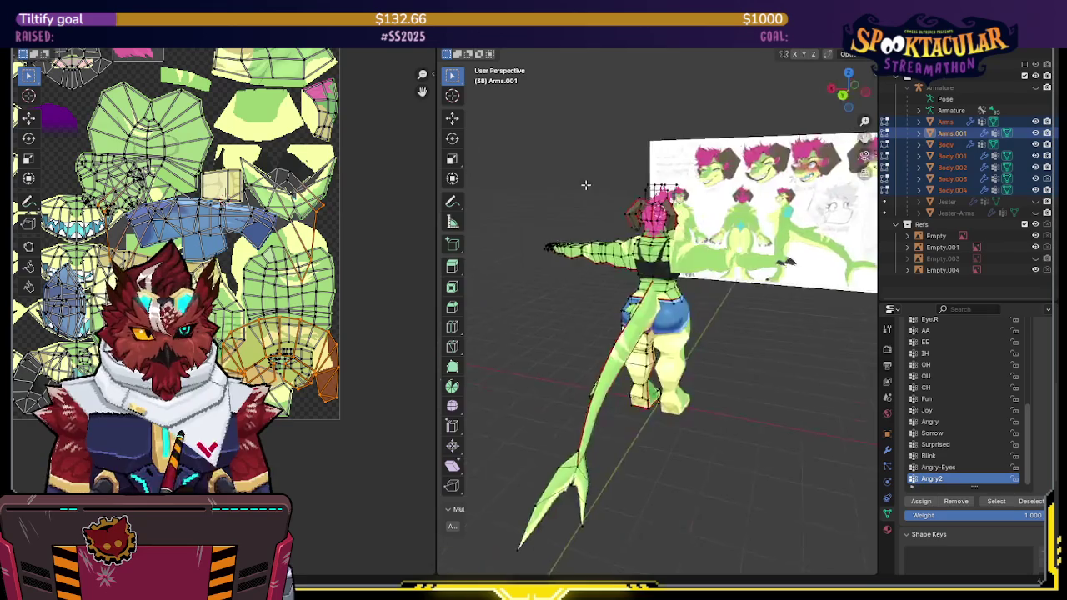
key(shift+z)
mouse_move(667, 192)
middle_down()
mouse_move(748, 190)
mouse_move(665, 183)
middle_up()
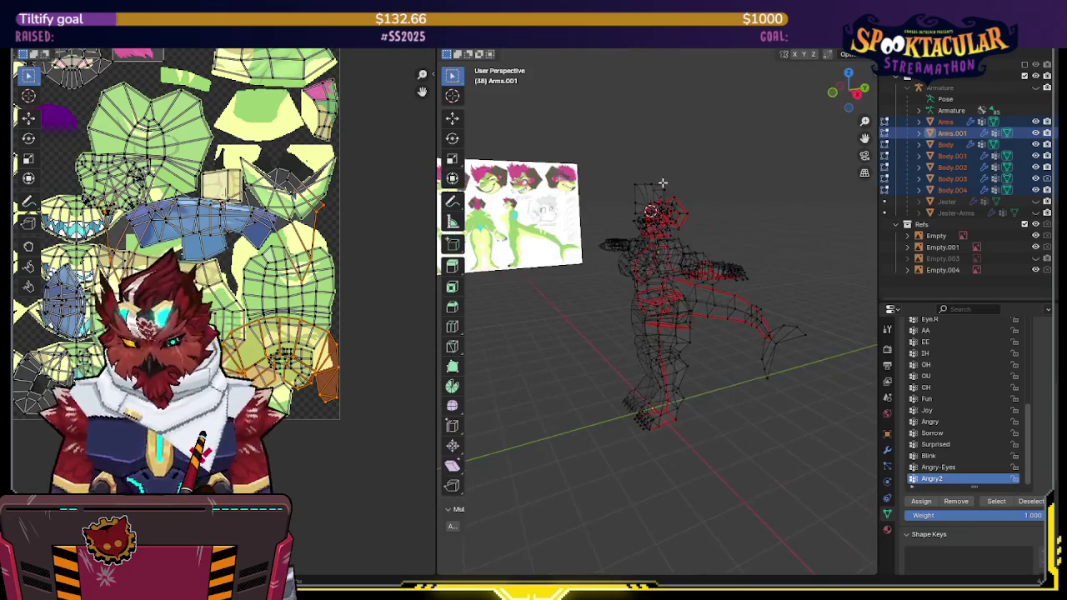
scroll(665, 183, up, 5)
scroll(668, 182, up, 1)
scroll(667, 184, up, 1)
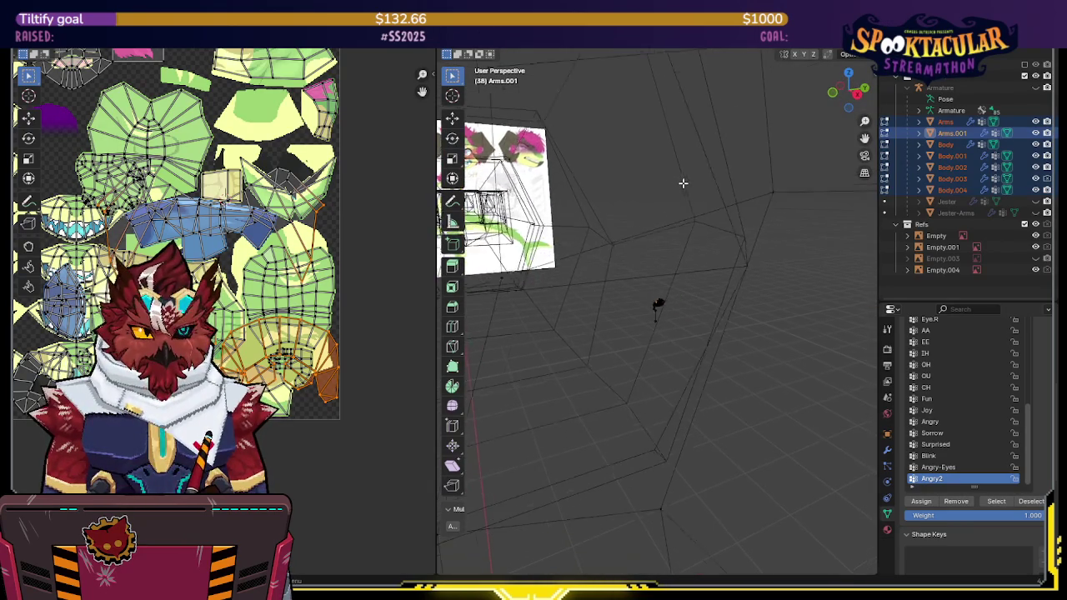
scroll(667, 187, up, 3)
scroll(665, 191, up, 2)
key(shift+z)
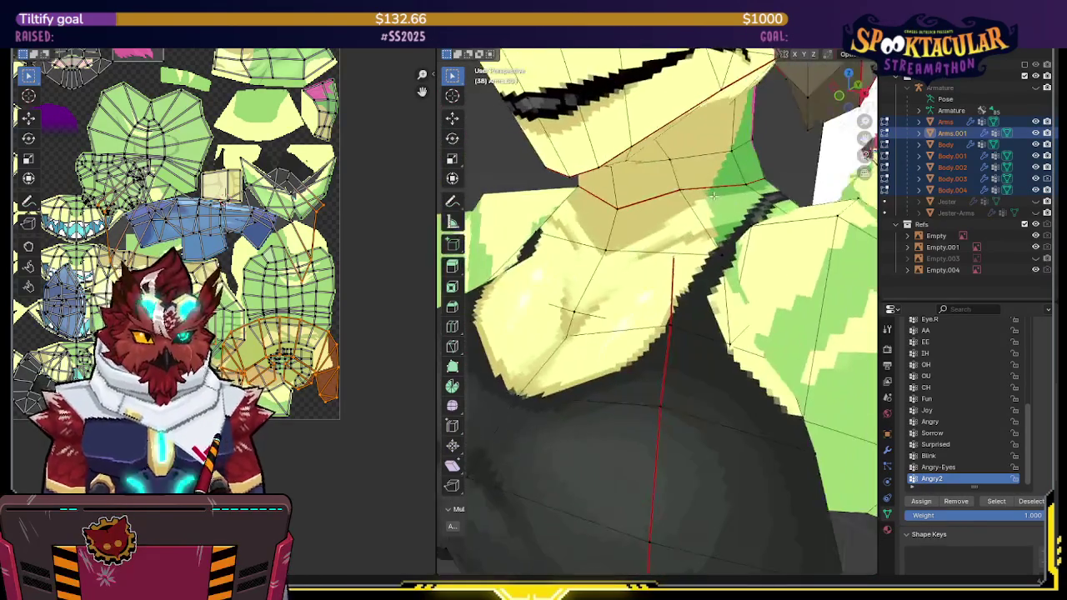
Step: Return to Object Mode with the whole textured lizard in view
key(ctrl+Tab)
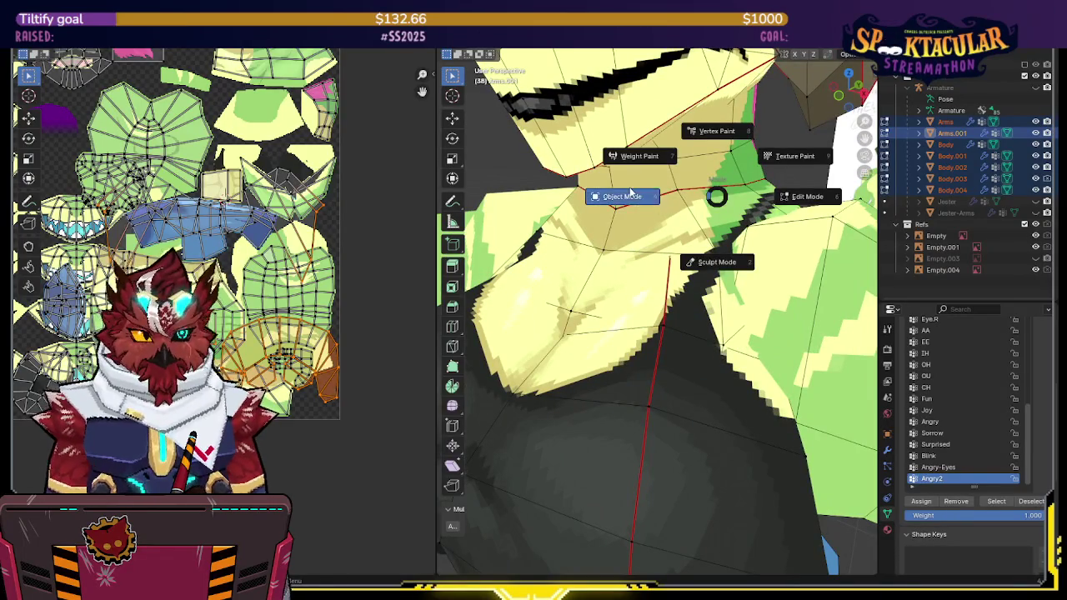
click(654, 200)
scroll(679, 182, down, 8)
scroll(682, 192, down, 3)
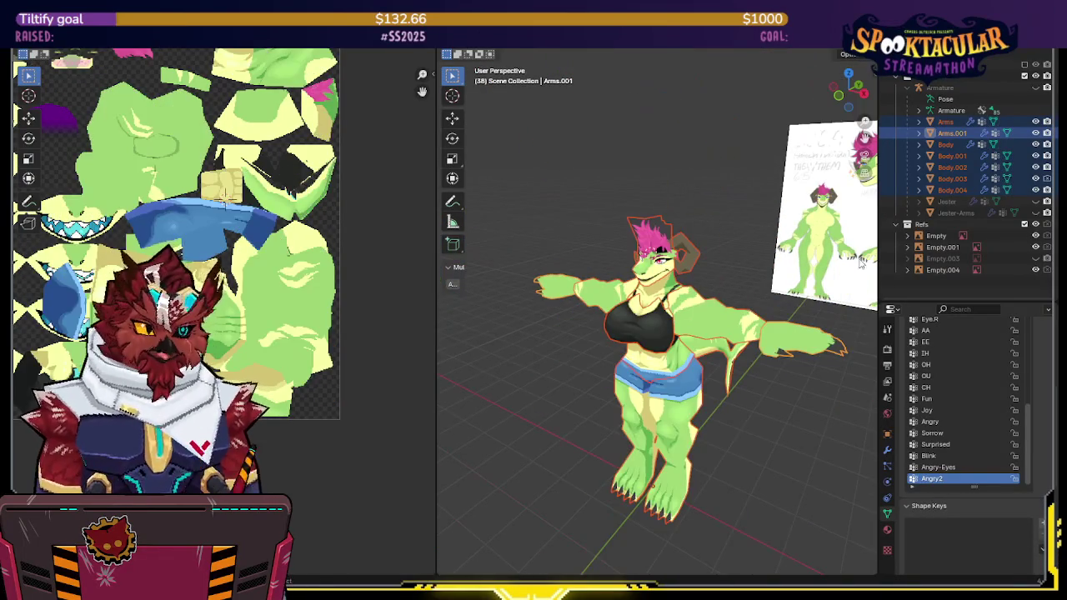
Step: Review the arms' Material settings and the Object Data vertex groups
click(888, 531)
scroll(976, 380, up, 5)
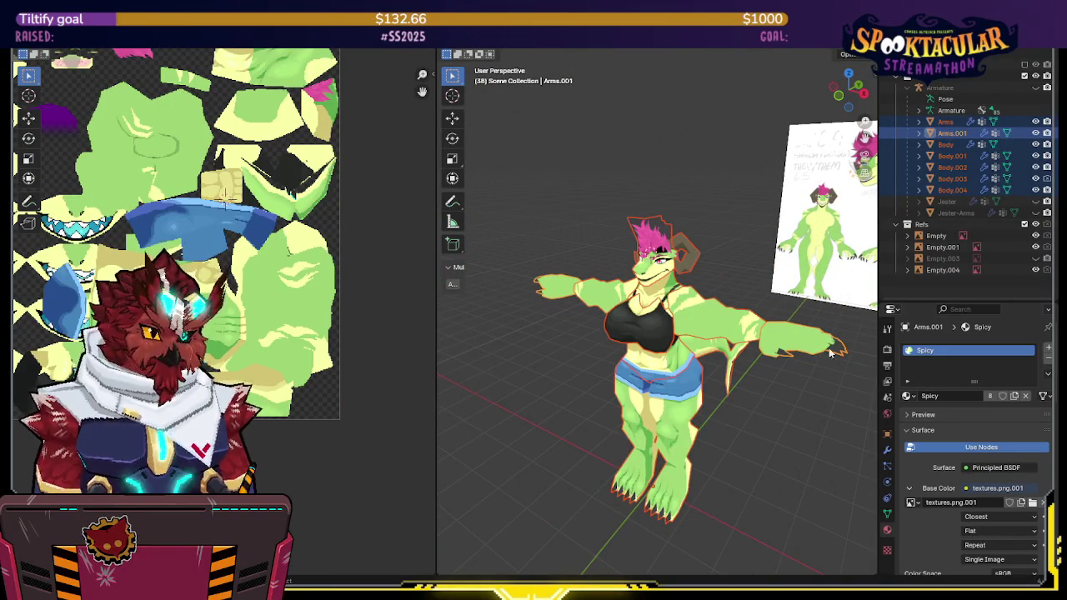
click(888, 514)
scroll(944, 403, up, 5)
scroll(943, 402, up, 5)
scroll(944, 398, up, 5)
scroll(944, 395, up, 5)
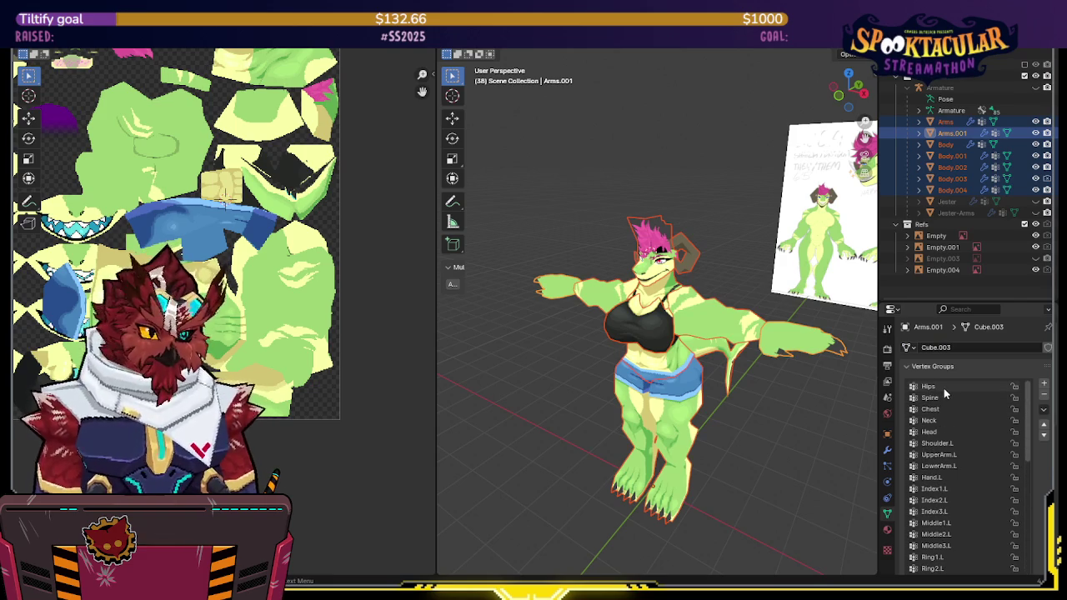
scroll(1039, 434, down, 5)
scroll(1039, 434, down, 4)
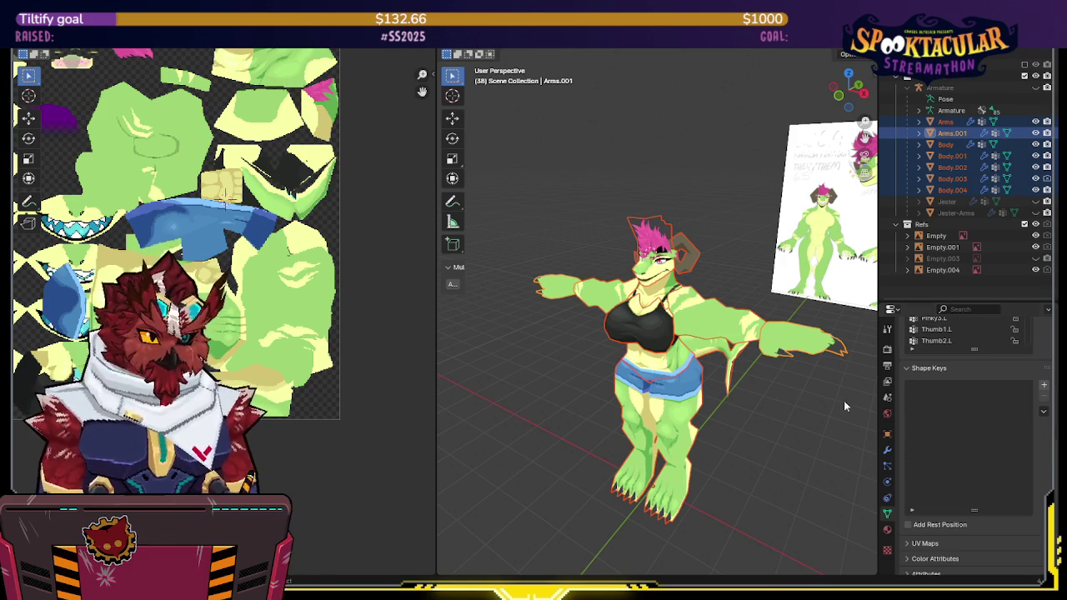
Step: Select Body.002 and step through its shape keys, ending on Basis
click(695, 354)
key(Down)
key(Down)
key(Down)
key(Down)
key(Down)
key(Down)
key(Down)
key(Down)
key(Down)
key(Down)
key(Down)
key(Down)
key(Down)
key(Up)
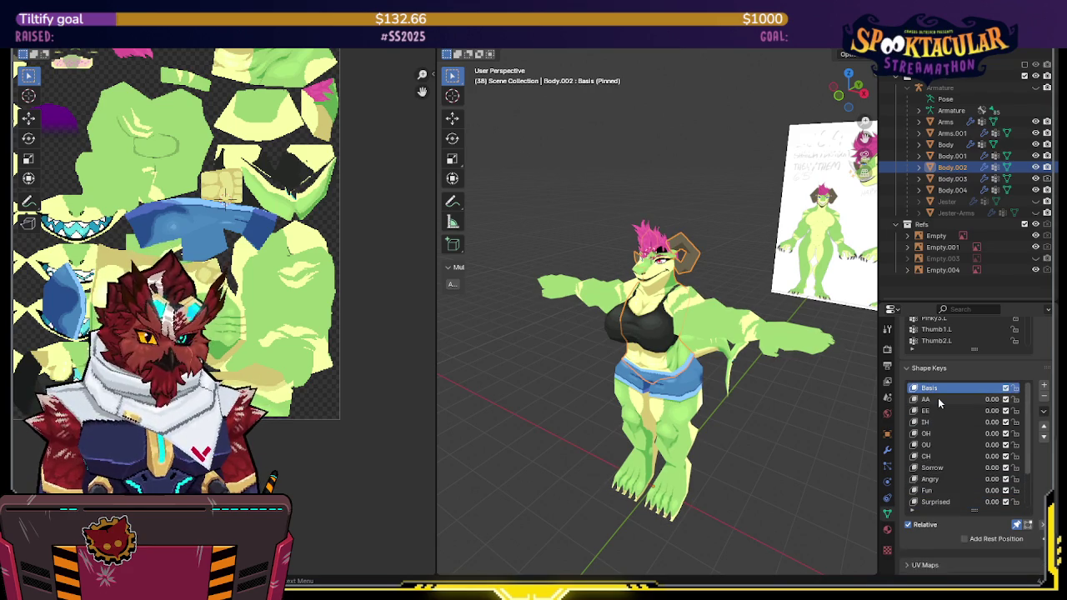
scroll(938, 398, up, 2)
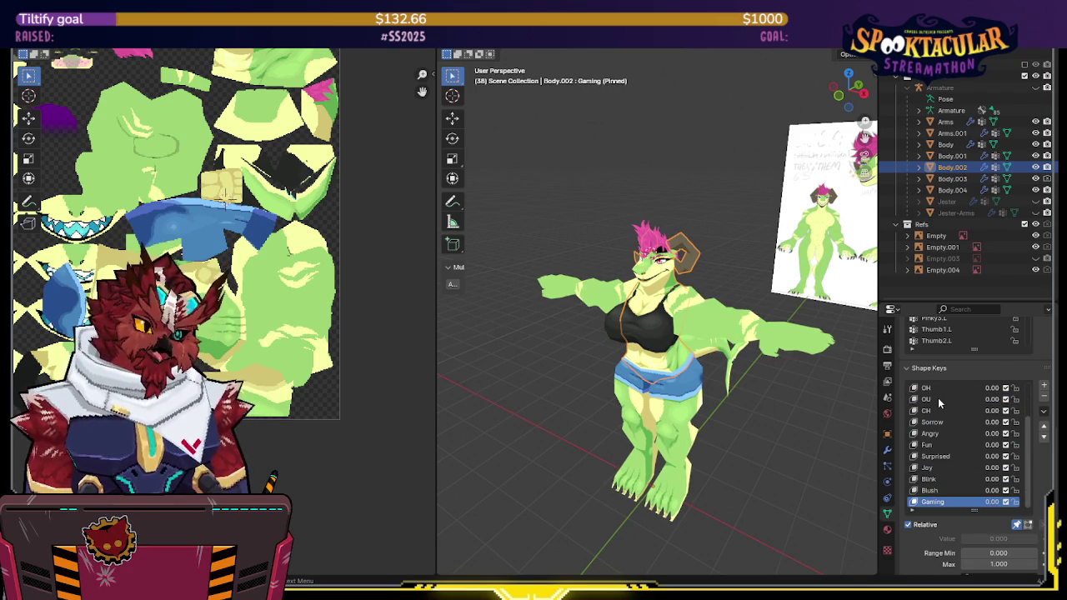
key(Up)
key(Up)
key(Up)
key(Up)
key(Up)
key(Up)
key(Up)
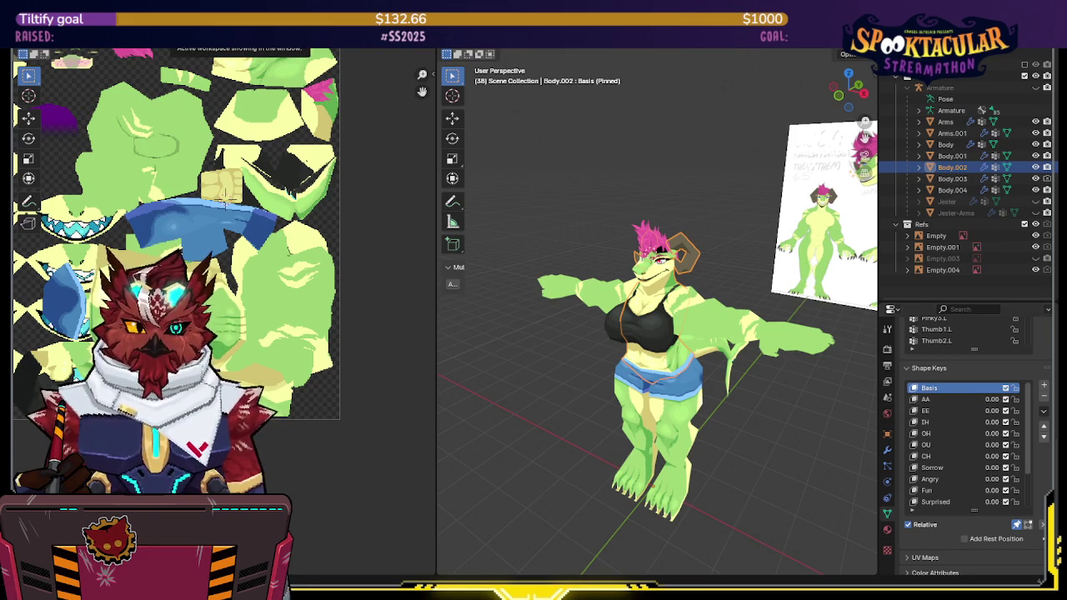
click(392, 16)
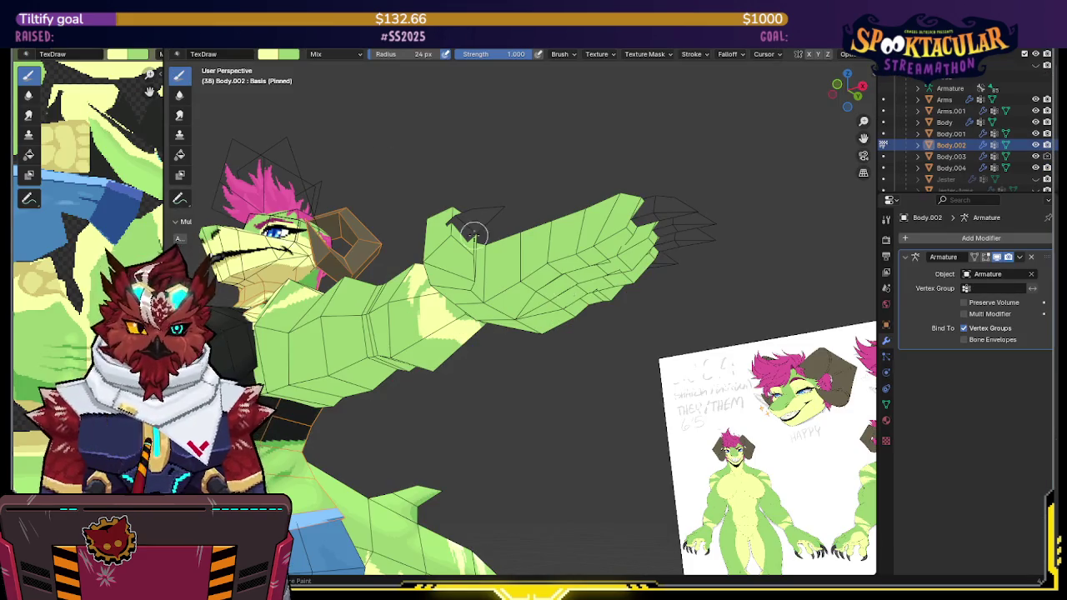
Step: Switch texture painting to the Arms mesh and orbit to view the arm from below
middle_drag(428, 190, 543, 298)
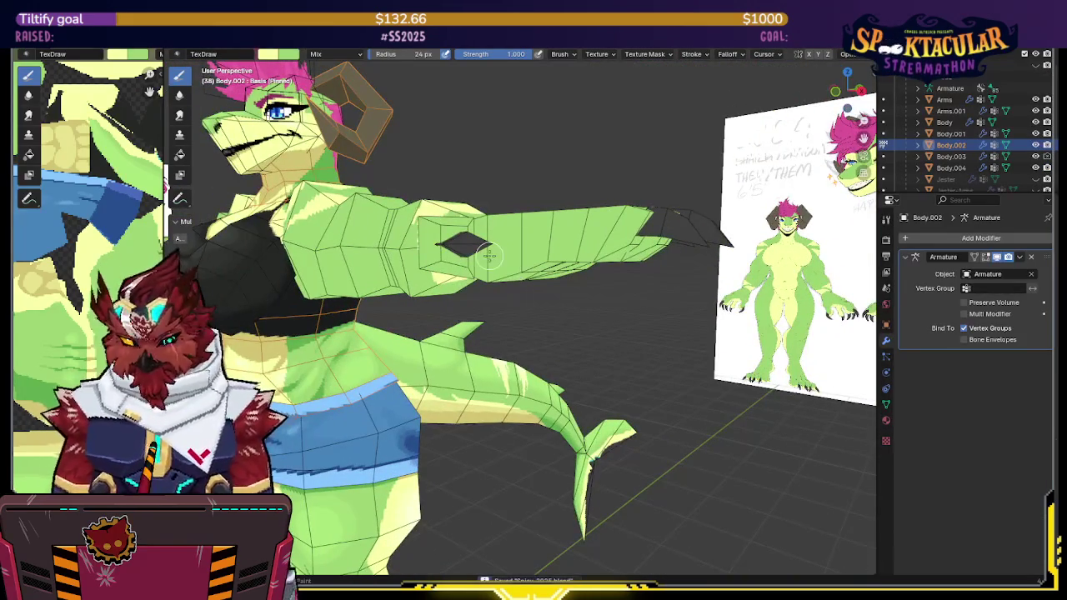
key(alt+q)
middle_drag(370, 246, 499, 218)
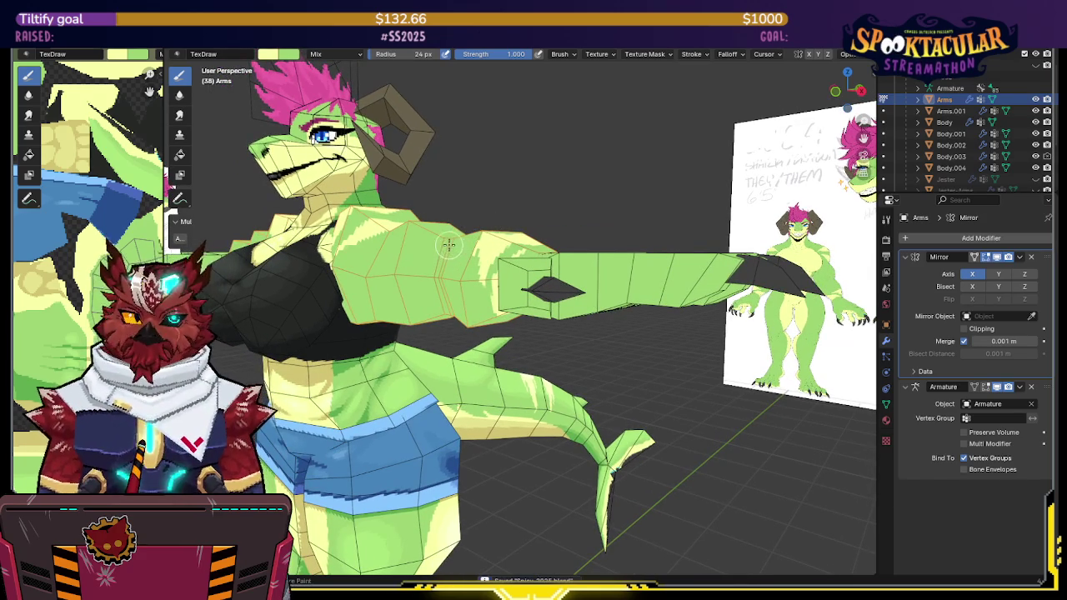
middle_drag(417, 293, 449, 258)
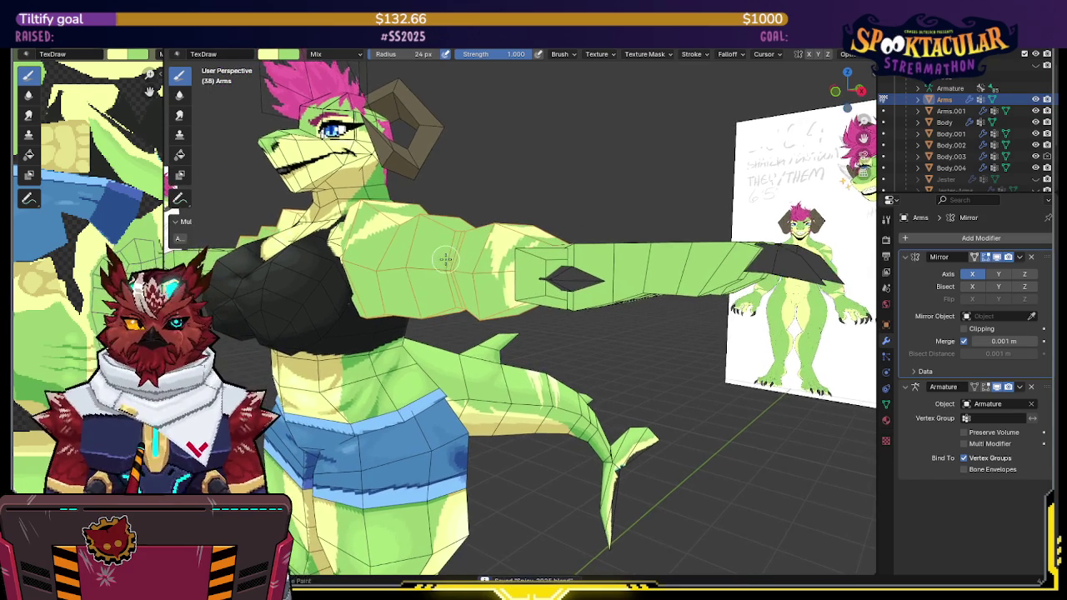
scroll(517, 209, up, 5)
scroll(593, 166, down, 5)
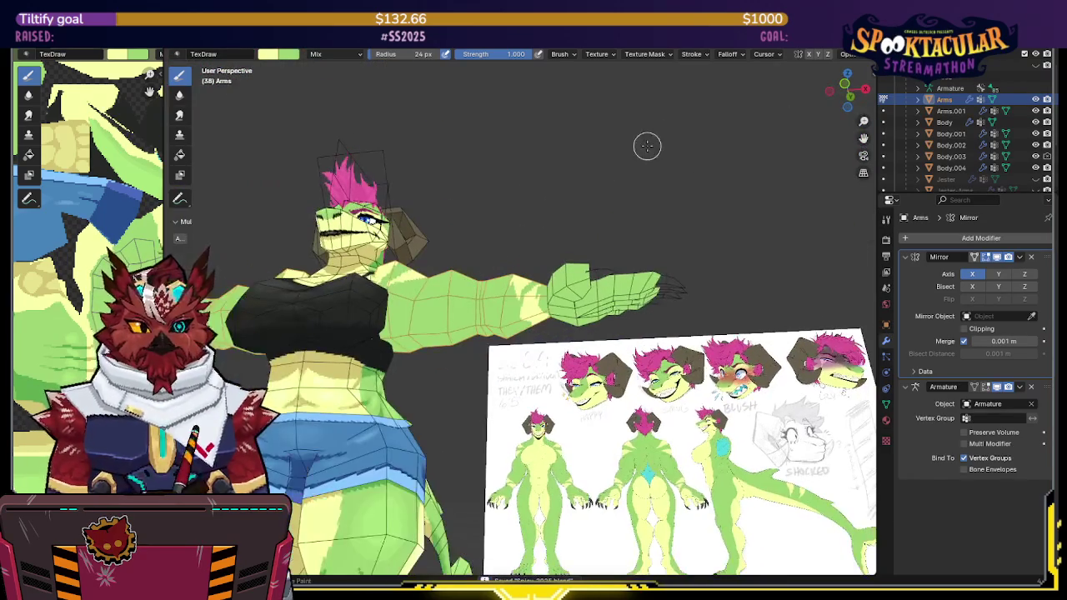
drag(846, 88, 492, 245)
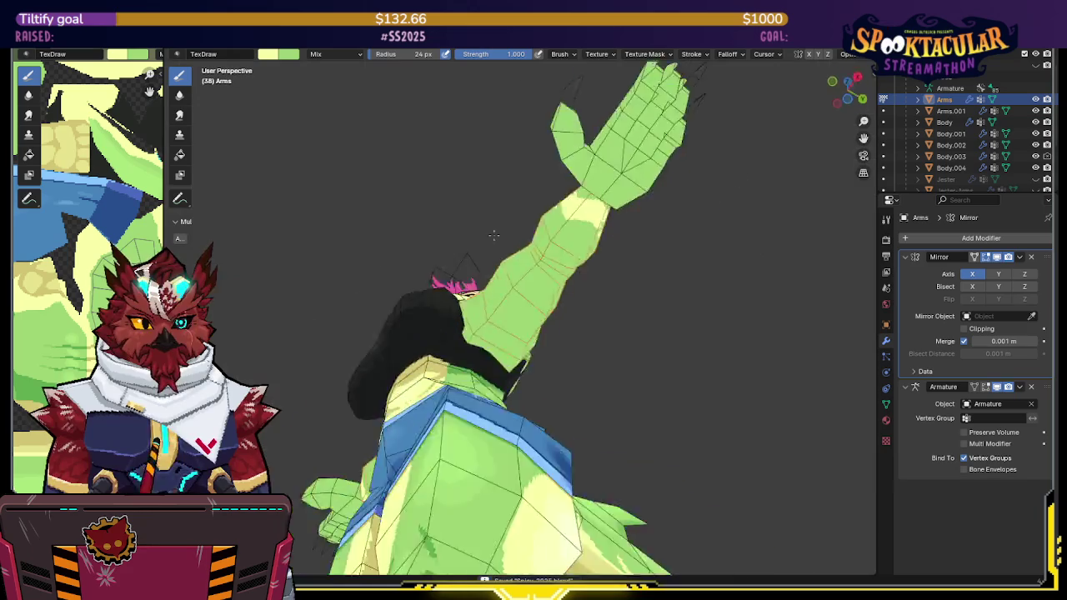
scroll(479, 249, up, 2)
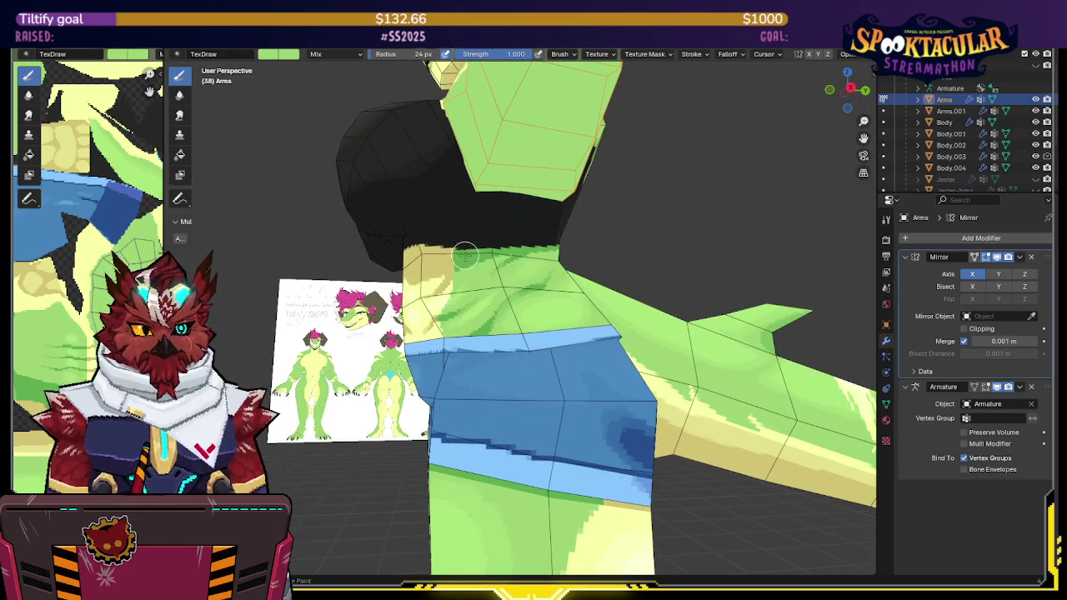
click(845, 88)
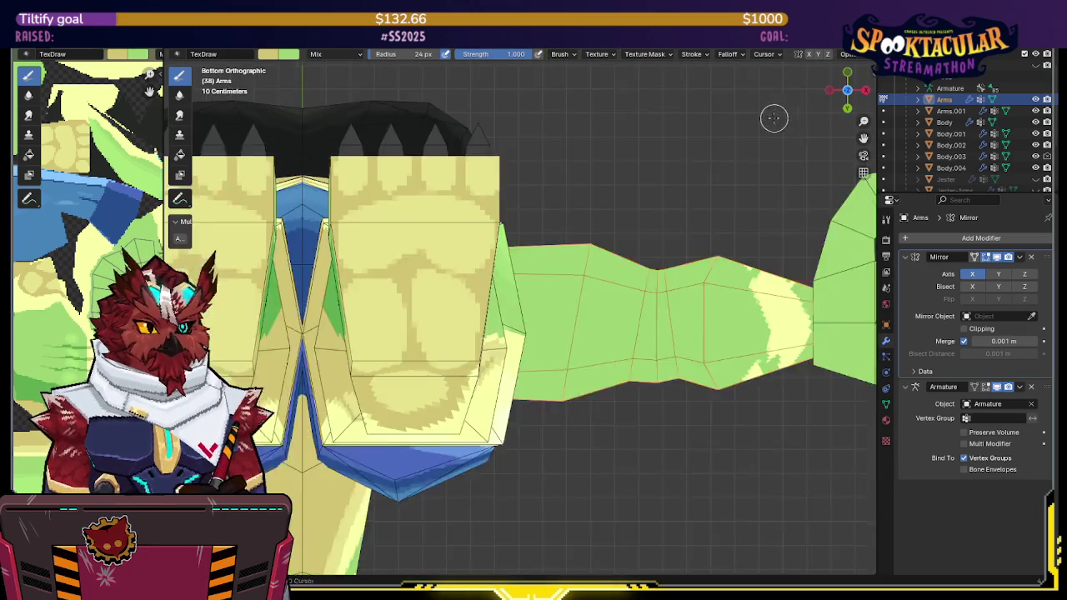
scroll(626, 251, up, 2)
scroll(608, 212, up, 2)
scroll(592, 241, down, 3)
scroll(579, 269, down, 2)
scroll(517, 242, down, 2)
scroll(484, 225, down, 1)
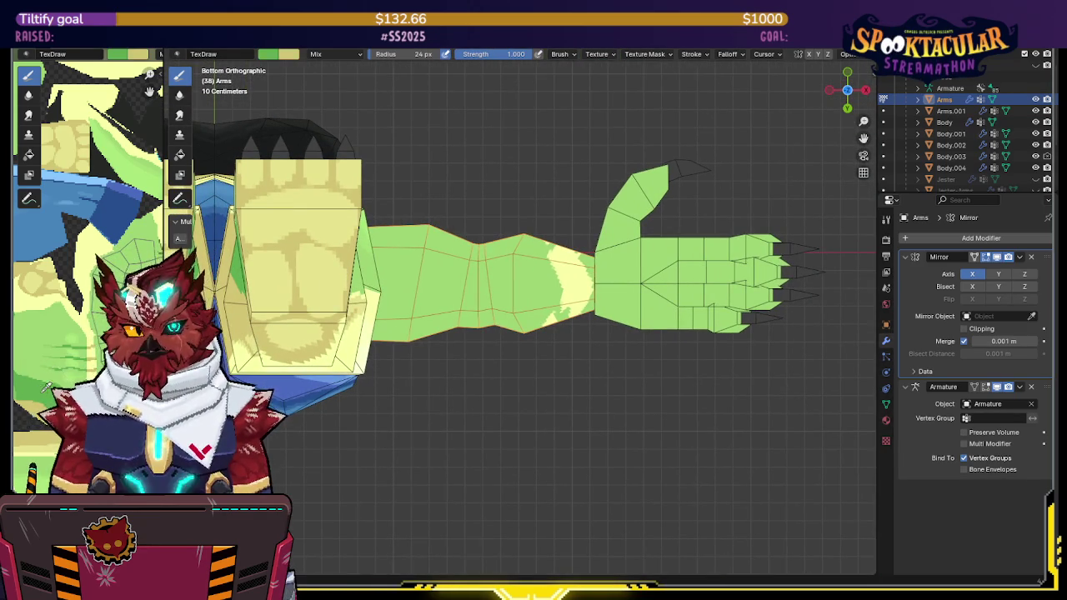
Step: Swap the primary and secondary paint colours and snap to a straight-on front view of the arm
key(x)
mouse_move(542, 275)
middle_down()
mouse_move(582, 249)
mouse_move(855, 271)
middle_up()
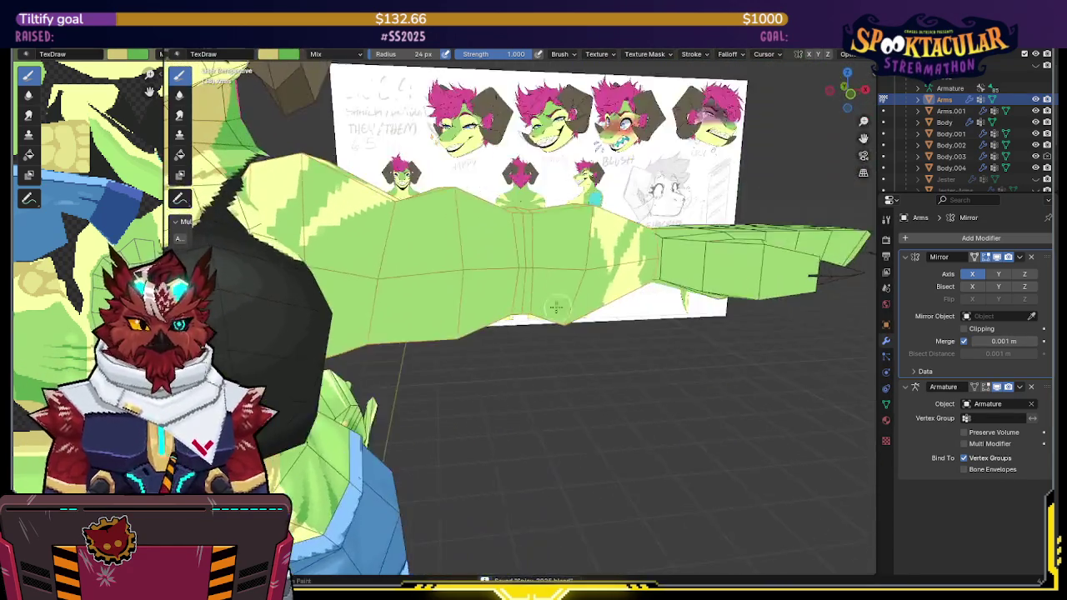
mouse_move(557, 308)
middle_down()
mouse_move(538, 266)
mouse_move(551, 258)
middle_up()
key(KP_1)
scroll(639, 226, down, 2)
scroll(593, 253, up, 3)
scroll(605, 234, down, 2)
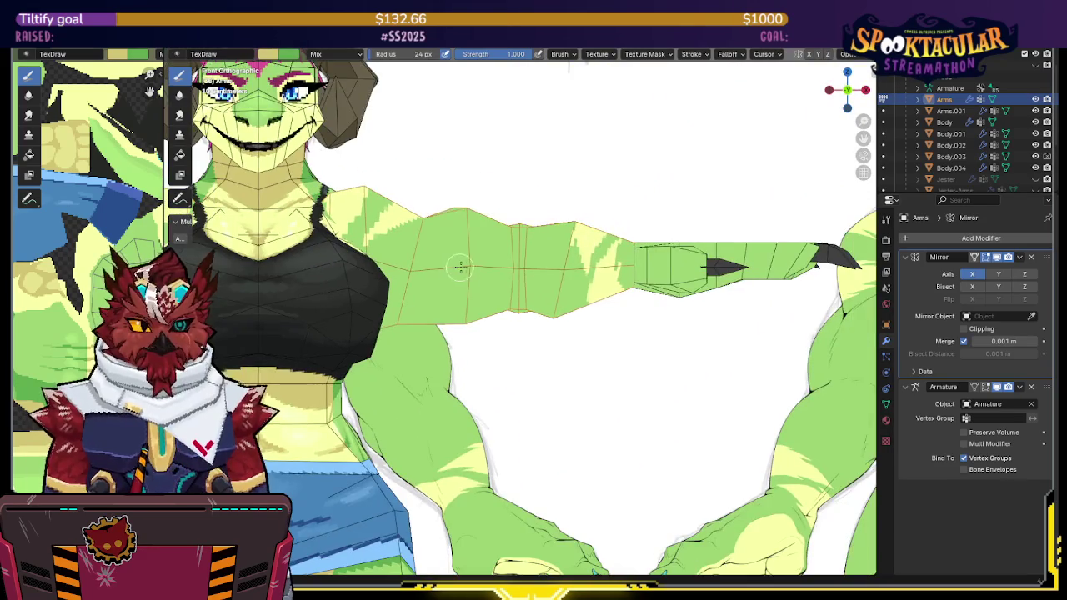
Step: Paint a dark green stroke down the upper arm below the shoulder, then isolate the arm in local view
scroll(403, 284, up, 3)
drag(369, 215, 348, 284)
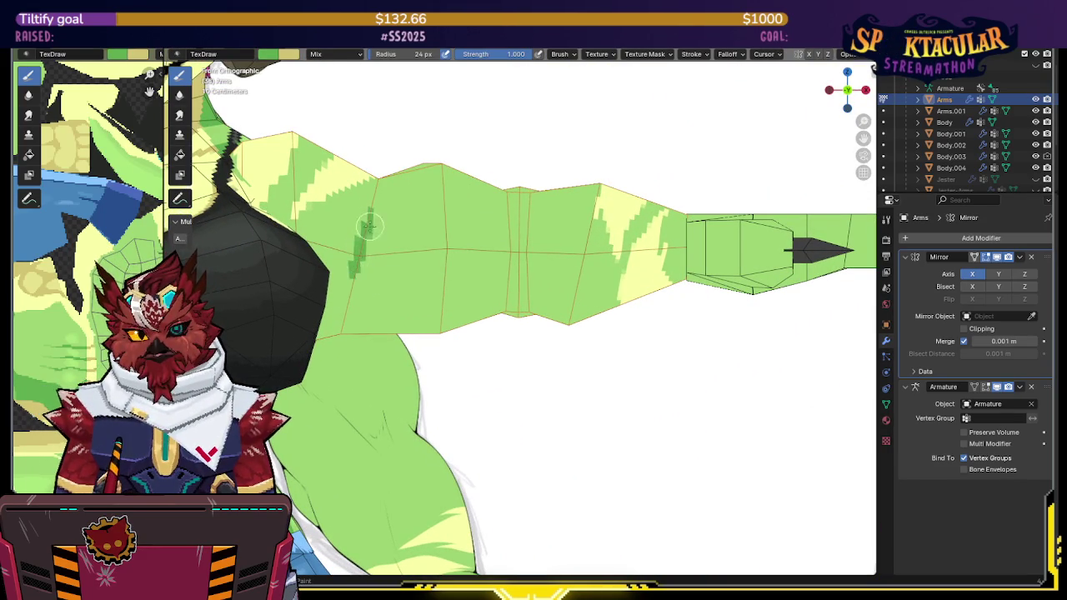
drag(355, 287, 360, 321)
scroll(363, 319, up, 2)
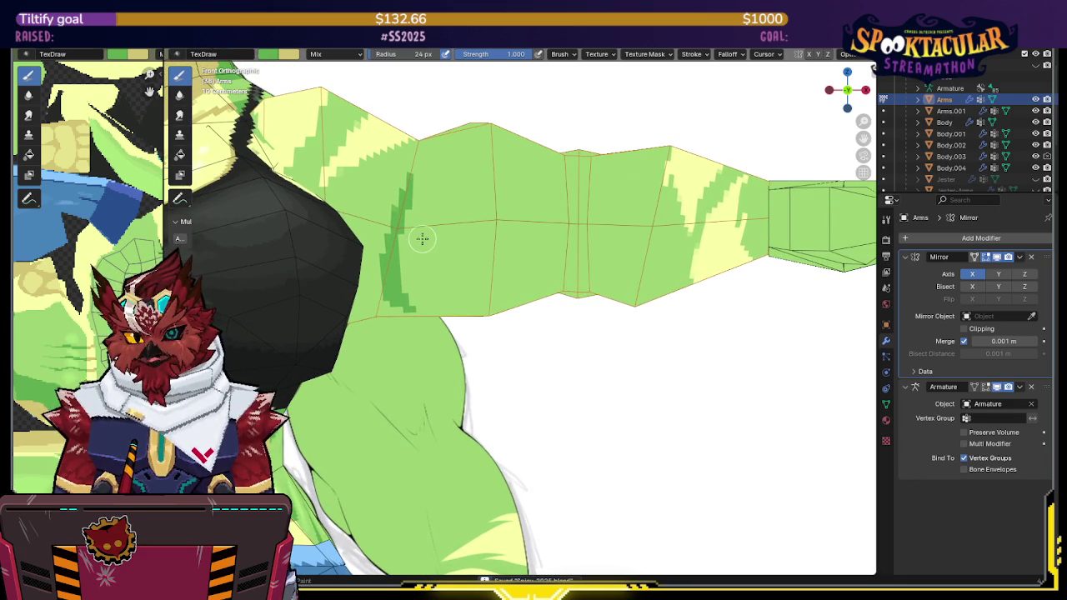
drag(406, 291, 410, 303)
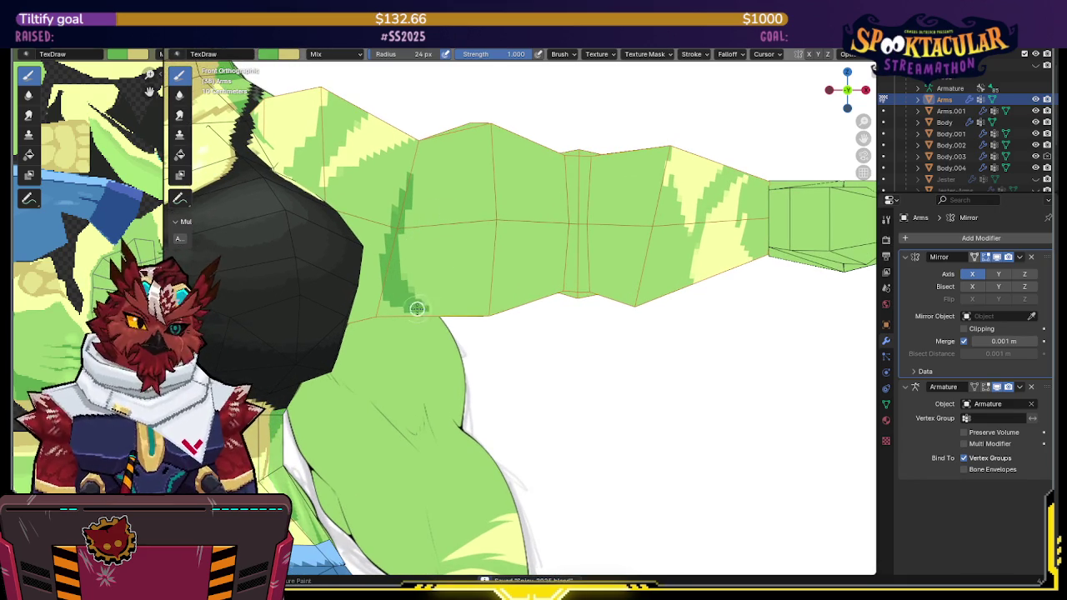
key(KP_Divide)
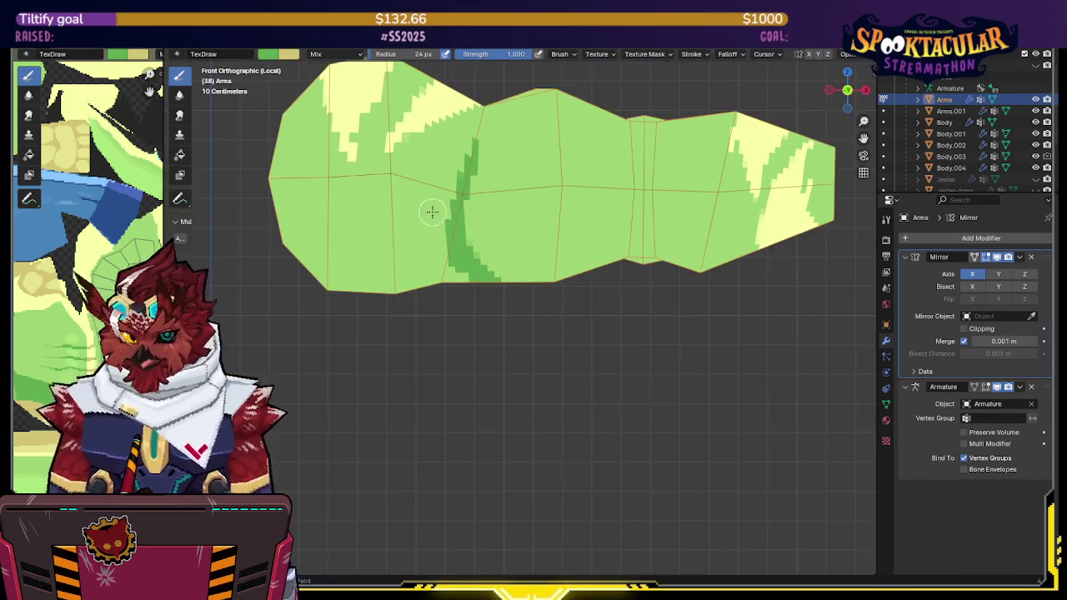
Step: Paint dark green shading strokes down and along the arm
mouse_move(455, 209)
mouse_down()
mouse_move(405, 270)
mouse_move(277, 239)
mouse_move(338, 292)
mouse_move(429, 267)
mouse_move(443, 250)
mouse_move(443, 283)
mouse_move(457, 289)
mouse_up()
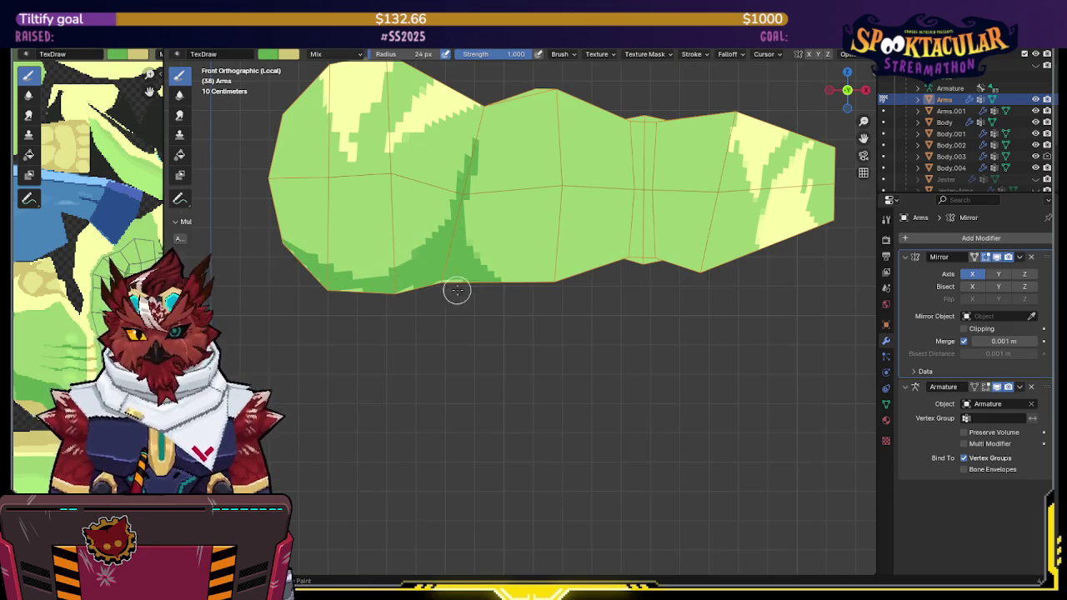
shift+middle_drag(458, 289, 385, 274)
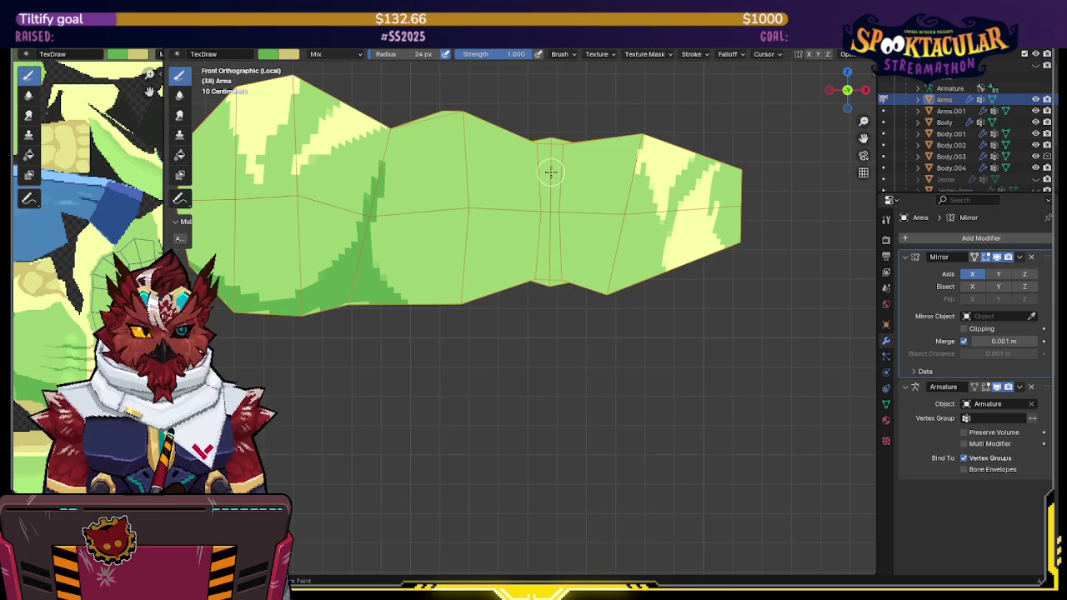
mouse_move(550, 209)
mouse_down()
mouse_move(544, 240)
mouse_move(489, 293)
mouse_move(439, 304)
mouse_move(386, 295)
mouse_move(392, 282)
mouse_up()
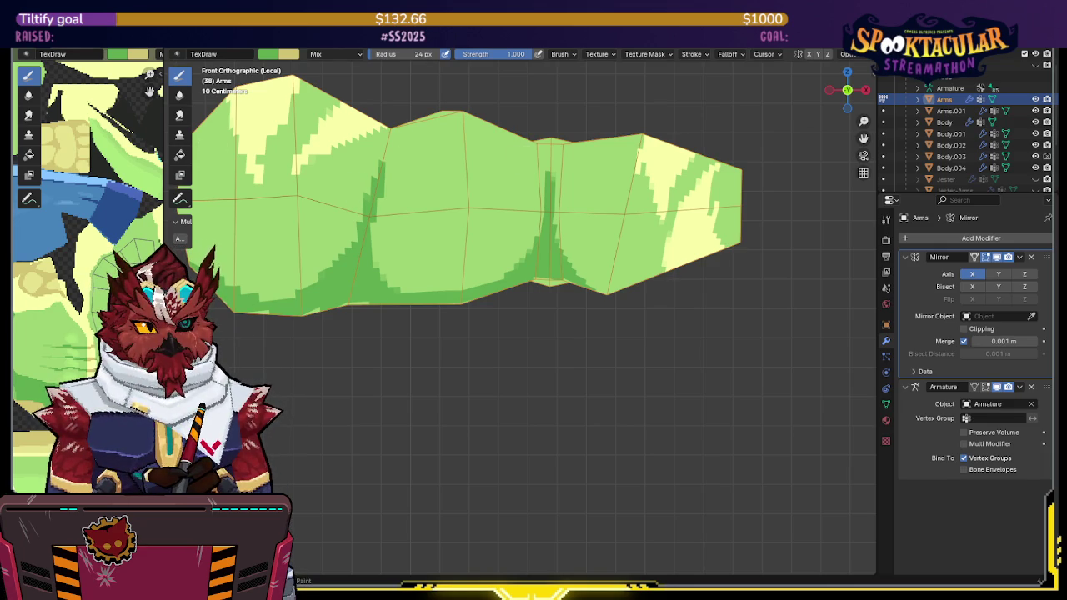
shift+middle_drag(648, 210, 486, 206)
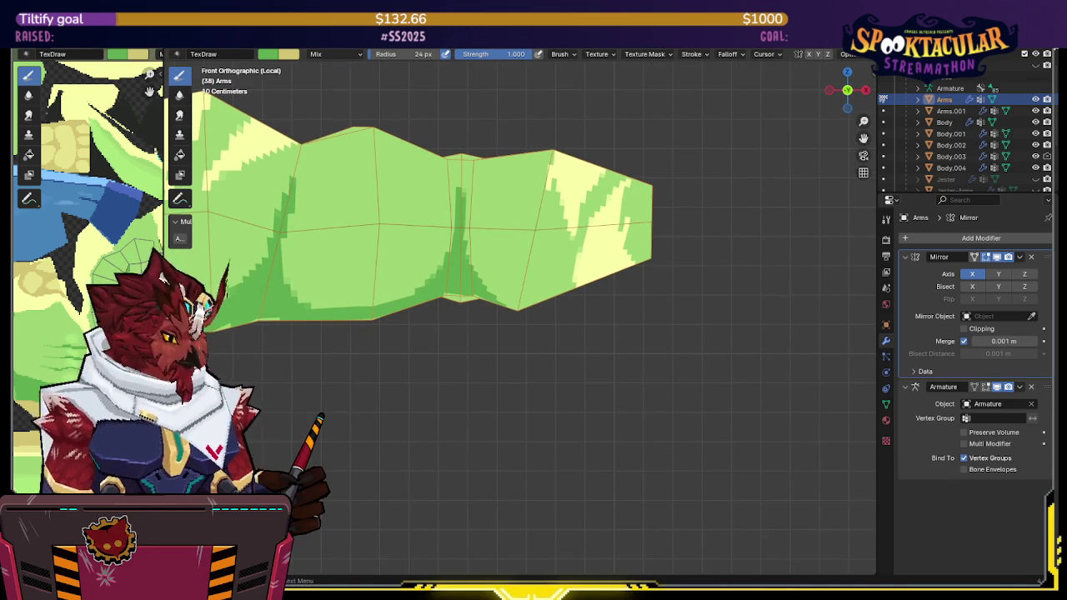
mouse_move(601, 321)
shift+middle_down()
mouse_move(589, 345)
mouse_move(567, 273)
shift+middle_up()
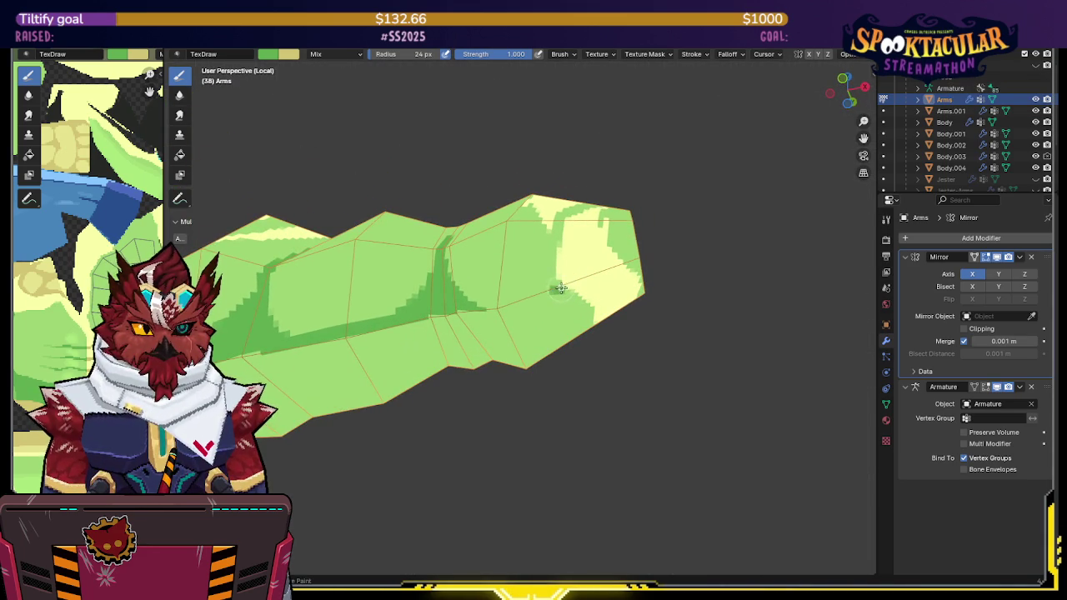
mouse_move(522, 300)
mouse_down()
mouse_move(431, 319)
mouse_move(421, 334)
mouse_move(469, 331)
mouse_move(461, 375)
mouse_move(500, 344)
mouse_move(481, 322)
mouse_up()
middle_drag(526, 309, 565, 278)
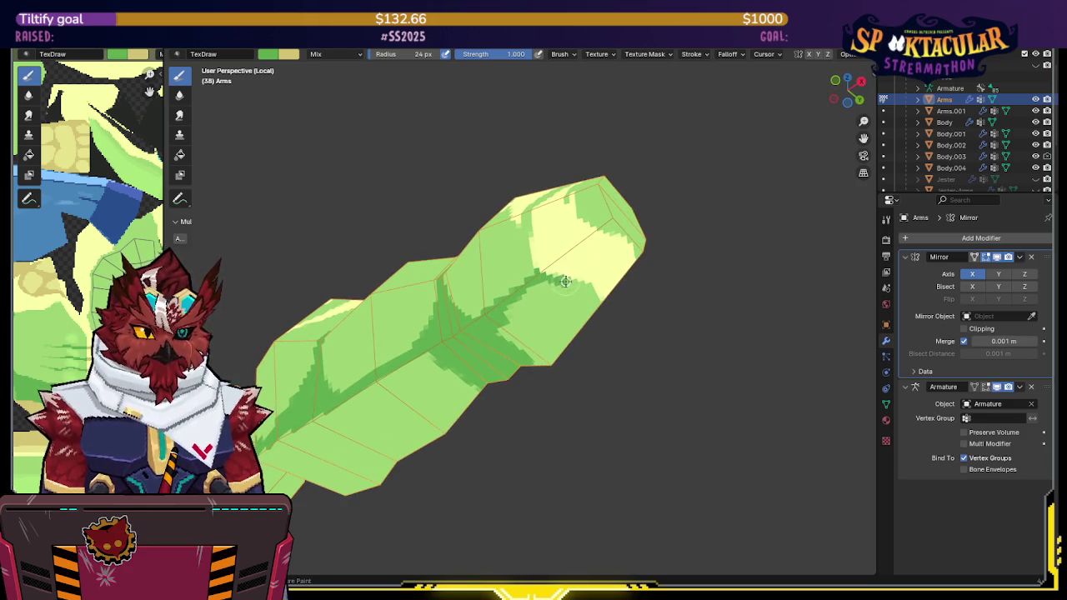
Step: Swap to pale yellow, dab a tan highlight on the arm, and inspect it from several angles
key(x)
drag(540, 268, 547, 265)
mouse_move(592, 231)
middle_down()
mouse_move(539, 236)
mouse_move(537, 195)
middle_up()
key(x)
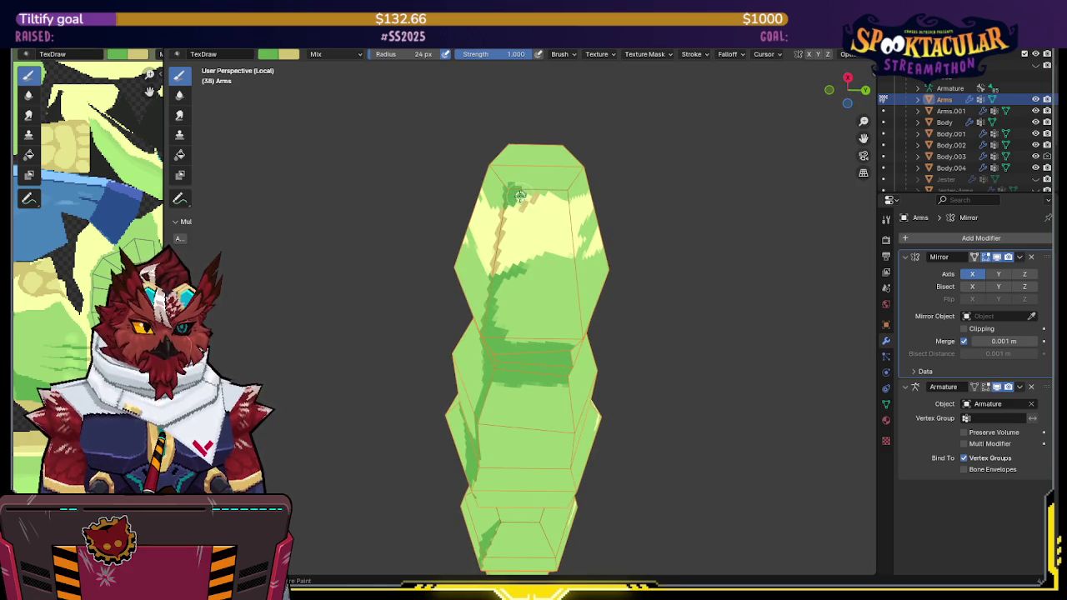
key(x)
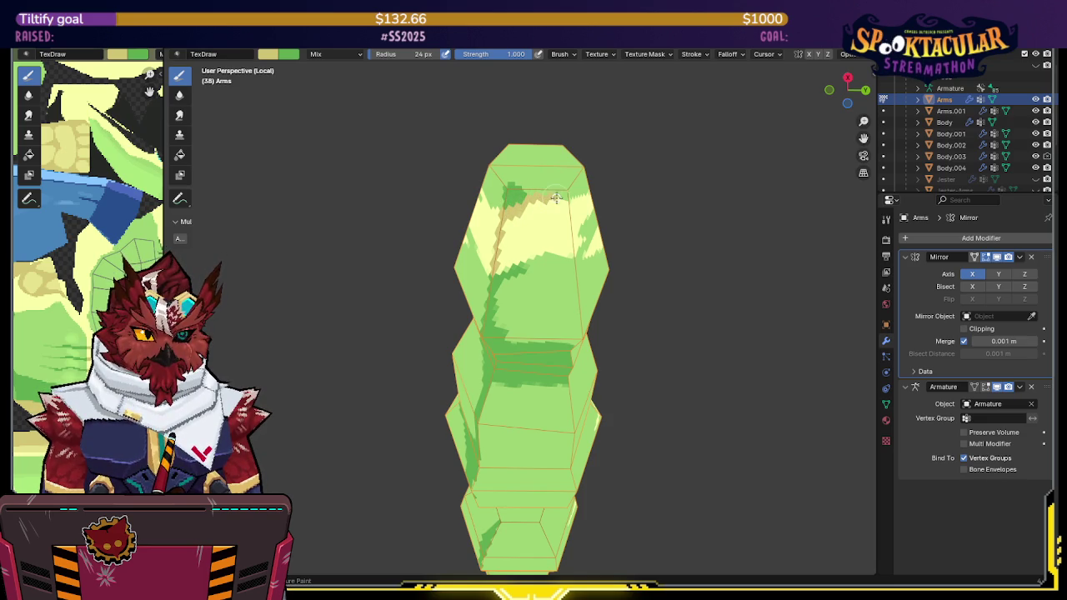
key(x)
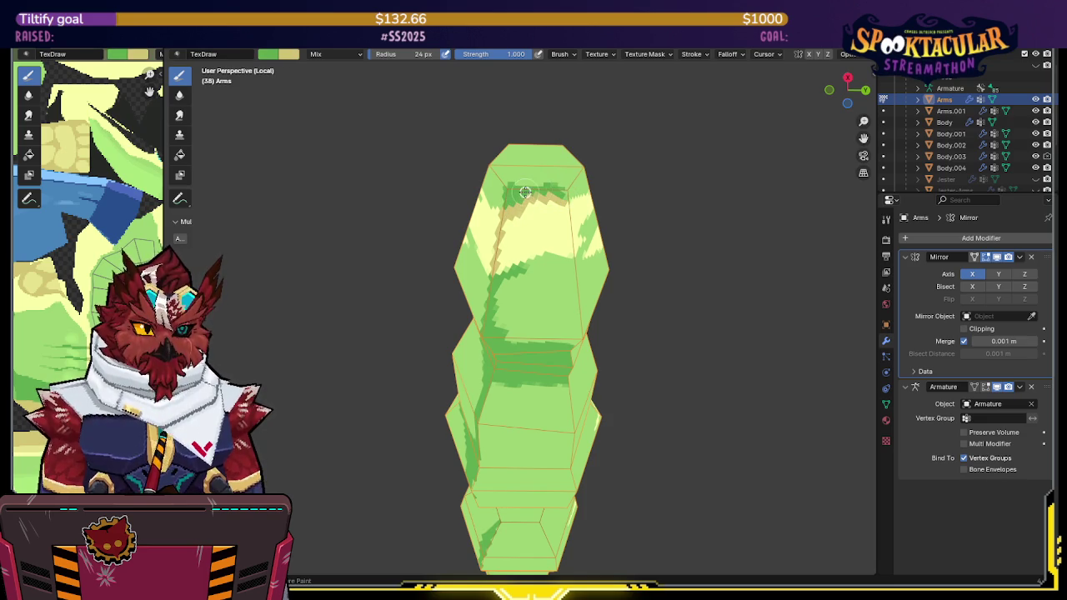
mouse_move(539, 185)
middle_down()
mouse_move(501, 194)
mouse_move(488, 213)
middle_up()
key(x)
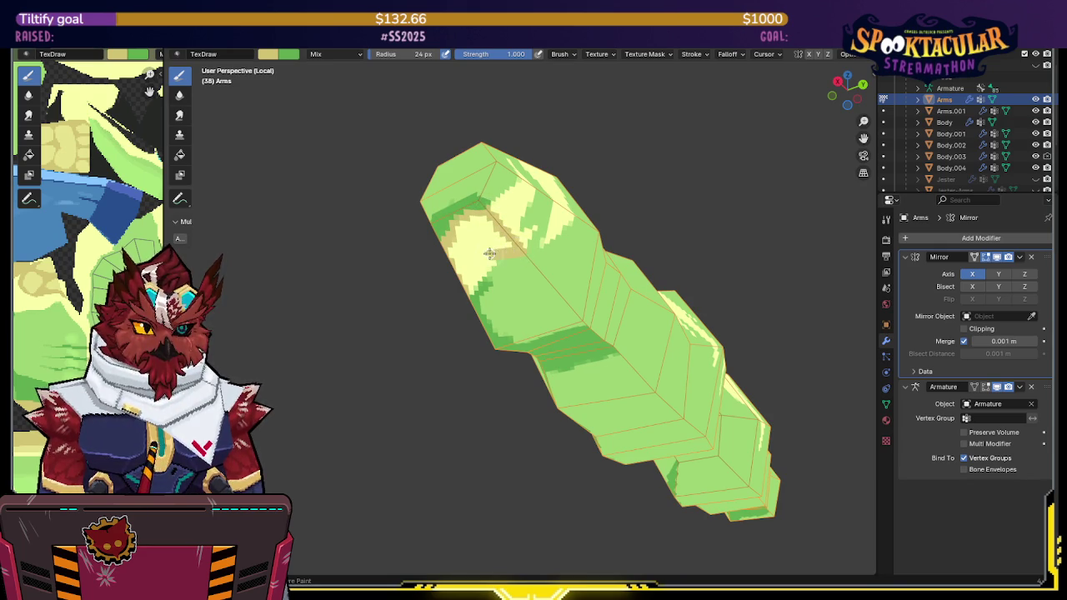
middle_drag(493, 254, 558, 232)
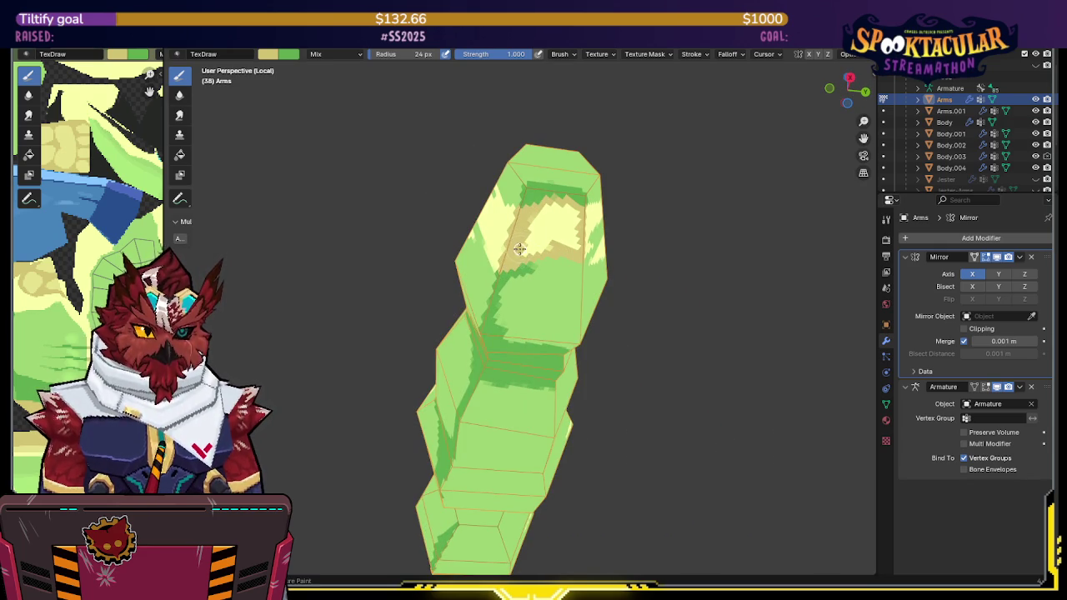
middle_drag(562, 242, 522, 210)
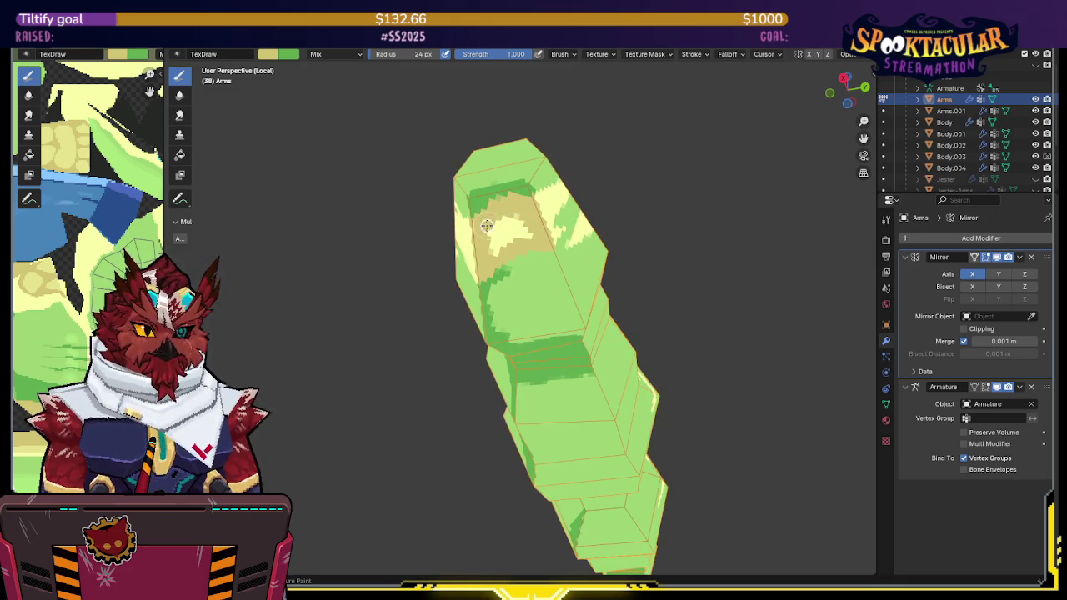
mouse_move(532, 232)
middle_down()
mouse_move(497, 221)
mouse_move(600, 238)
mouse_move(575, 275)
mouse_move(533, 301)
middle_up()
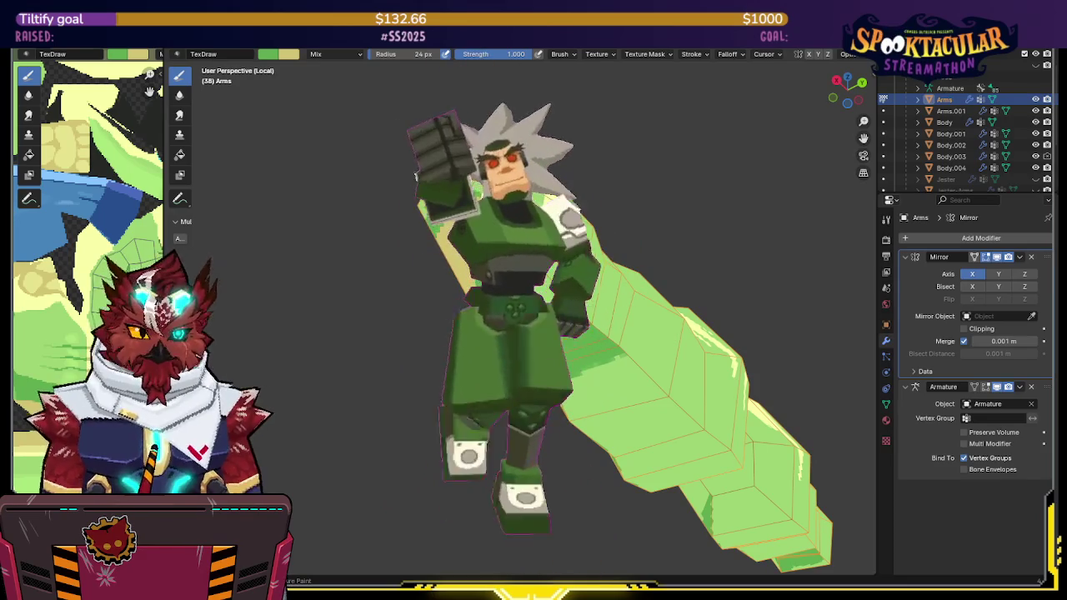
Step: Paint a dark green shading patch along the arm's underside
middle_drag(415, 175, 493, 265)
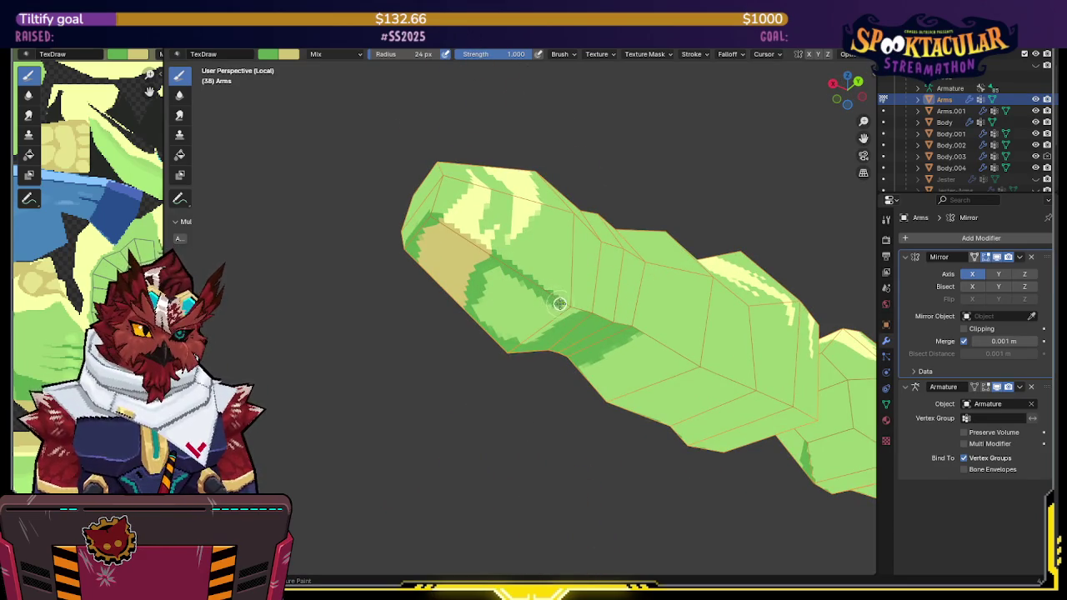
mouse_move(573, 311)
middle_down()
mouse_move(512, 317)
mouse_move(514, 301)
middle_up()
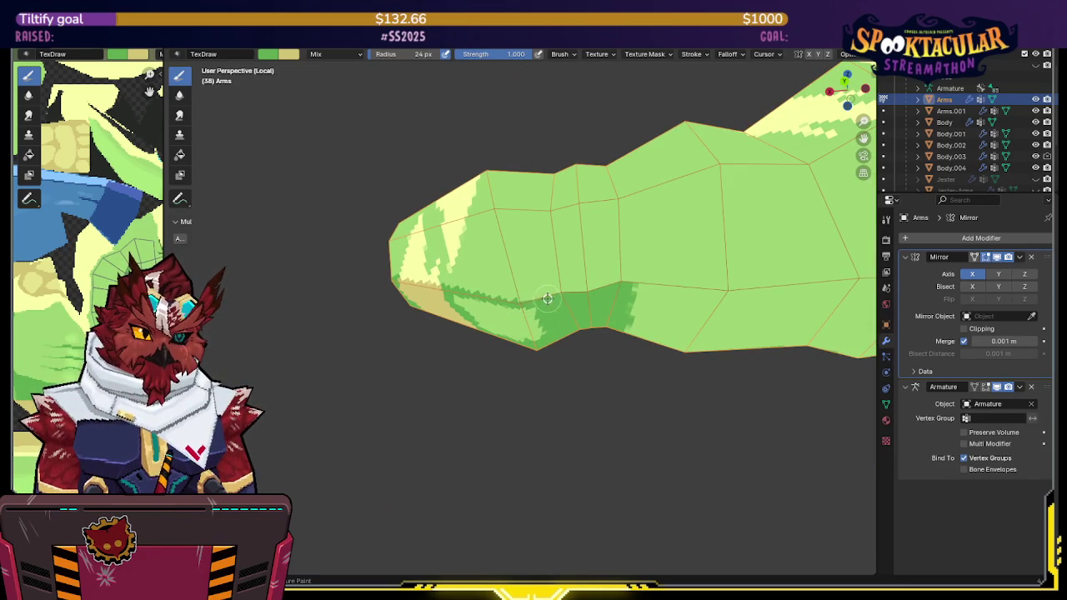
middle_drag(582, 290, 633, 232)
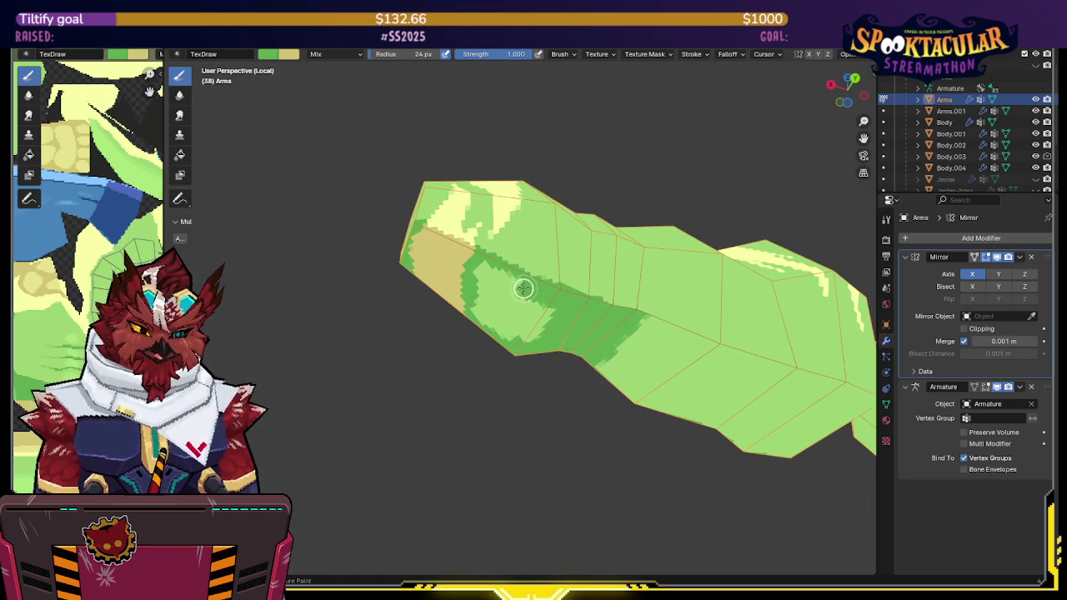
mouse_move(507, 280)
mouse_down()
mouse_move(476, 269)
mouse_move(503, 334)
mouse_move(539, 341)
mouse_move(529, 334)
mouse_move(548, 308)
mouse_move(484, 281)
mouse_move(517, 326)
mouse_up()
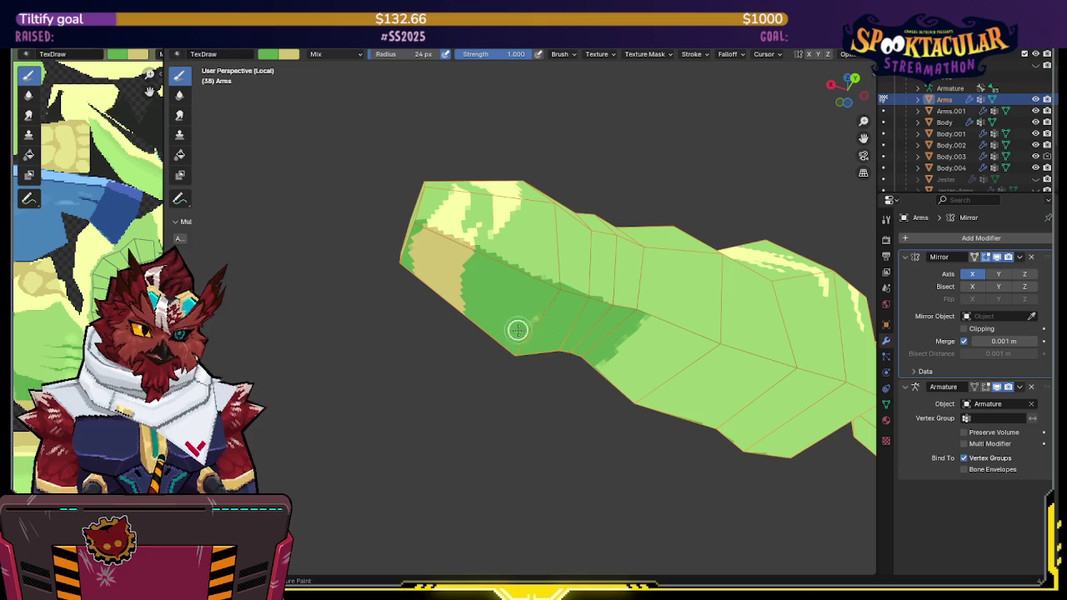
mouse_move(610, 298)
middle_down()
mouse_move(534, 269)
mouse_move(615, 276)
mouse_move(400, 245)
mouse_move(386, 257)
middle_up()
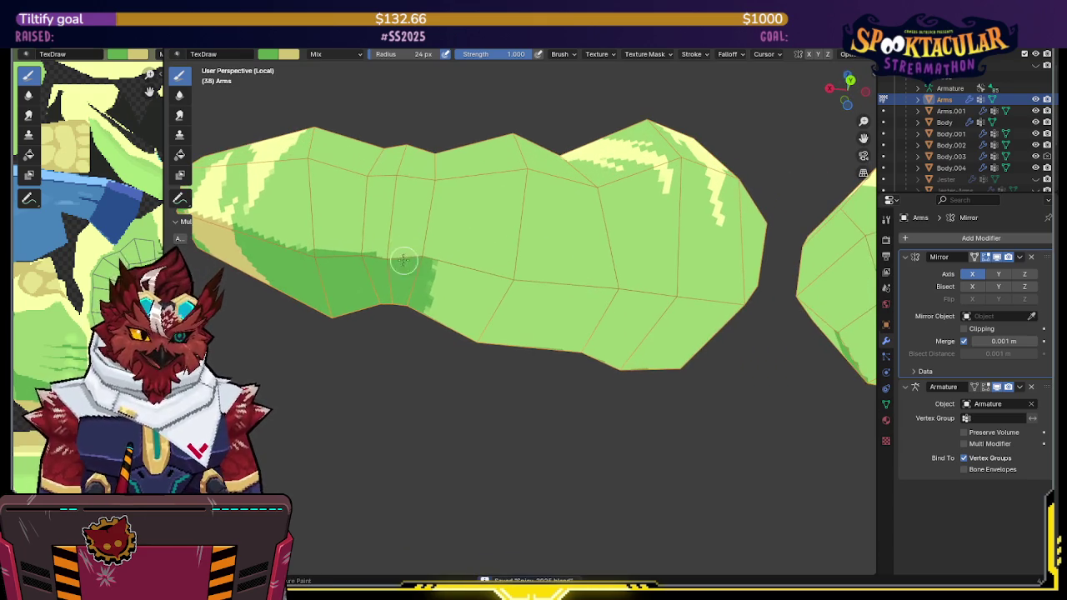
drag(378, 253, 422, 255)
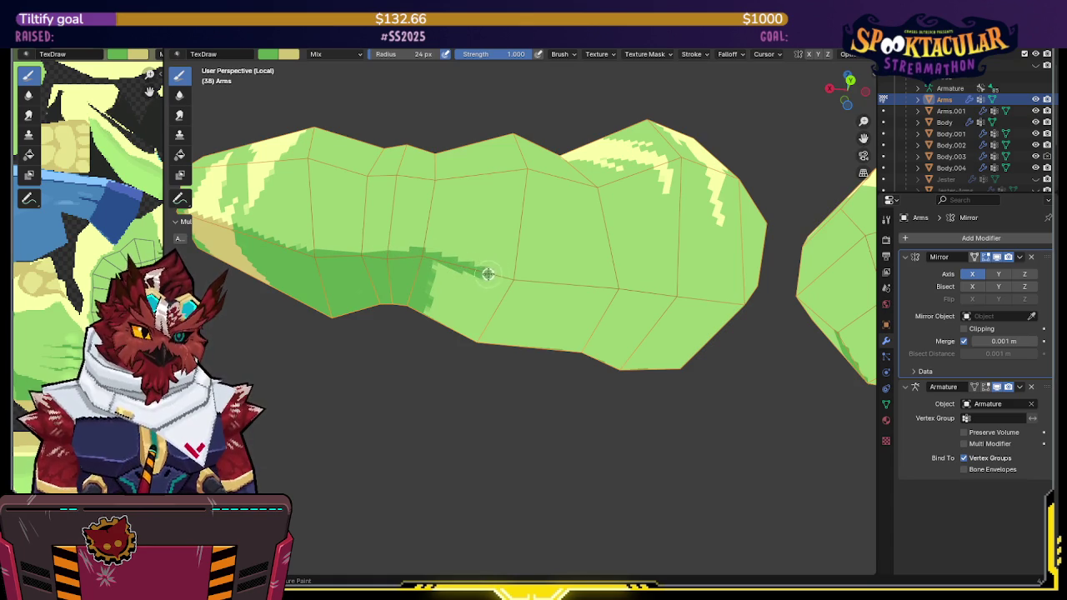
Step: Add a branching dark green line on the upper arm, extending it downward and to the right
mouse_move(663, 281)
middle_down()
mouse_move(548, 262)
mouse_move(537, 295)
middle_up()
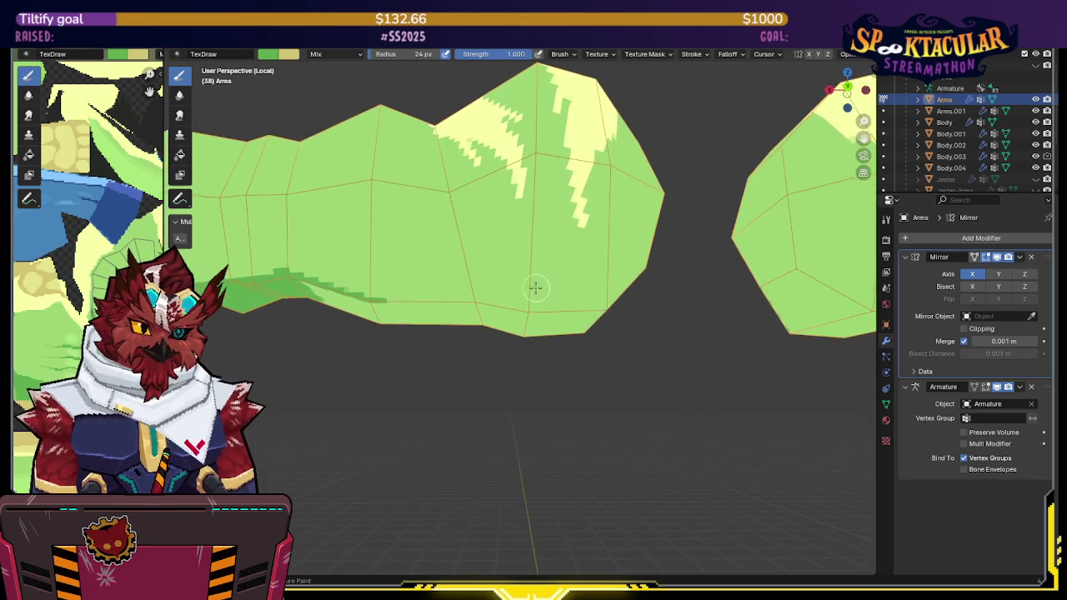
middle_drag(453, 203, 454, 195)
drag(456, 201, 469, 231)
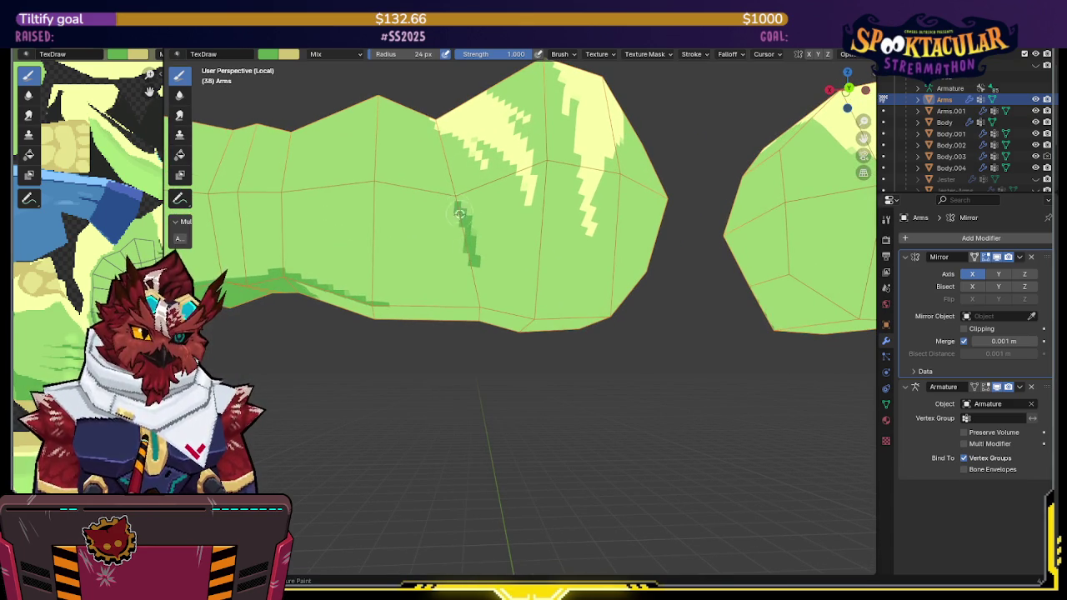
drag(469, 258, 477, 299)
middle_drag(477, 299, 481, 221)
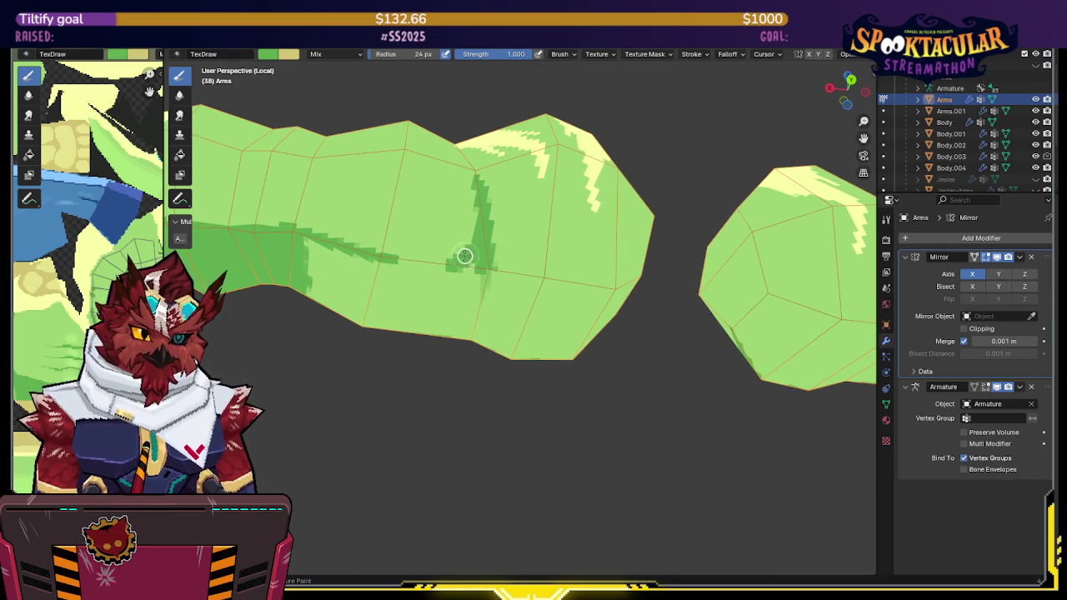
drag(441, 264, 390, 262)
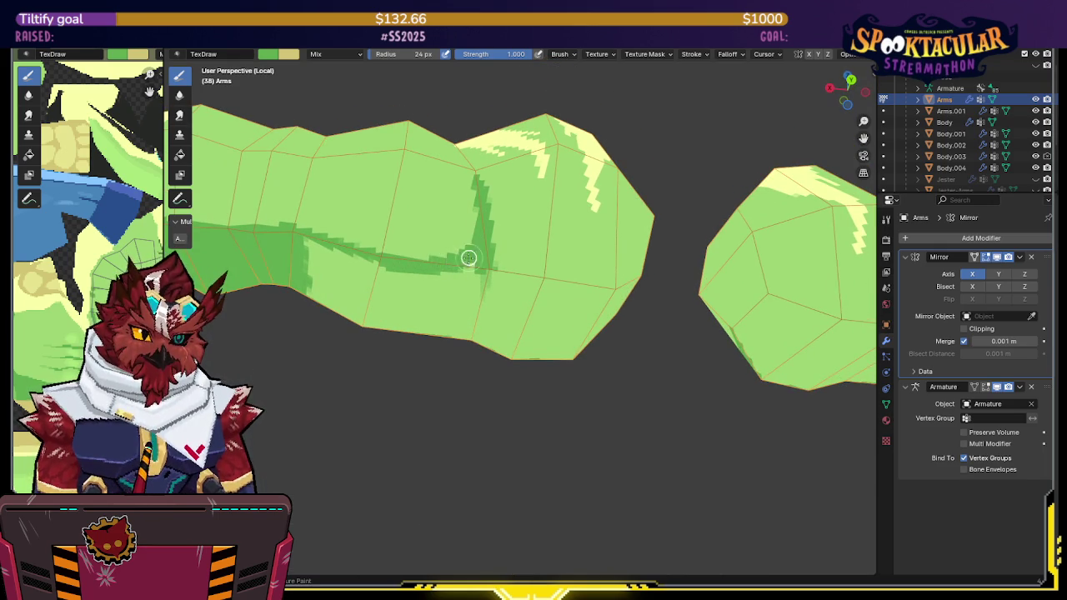
middle_drag(418, 266, 454, 276)
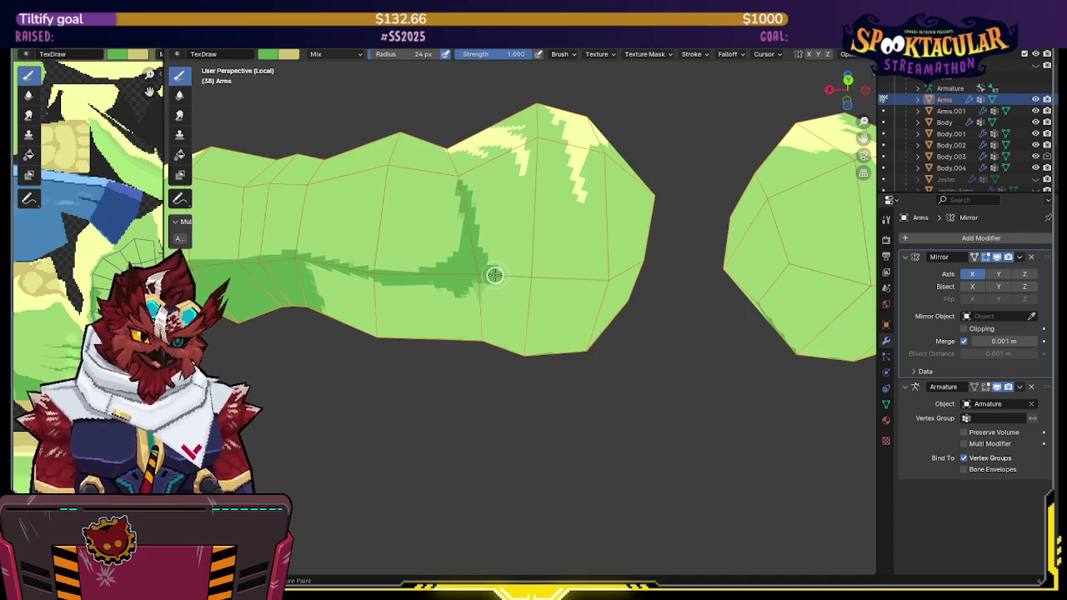
drag(478, 263, 505, 278)
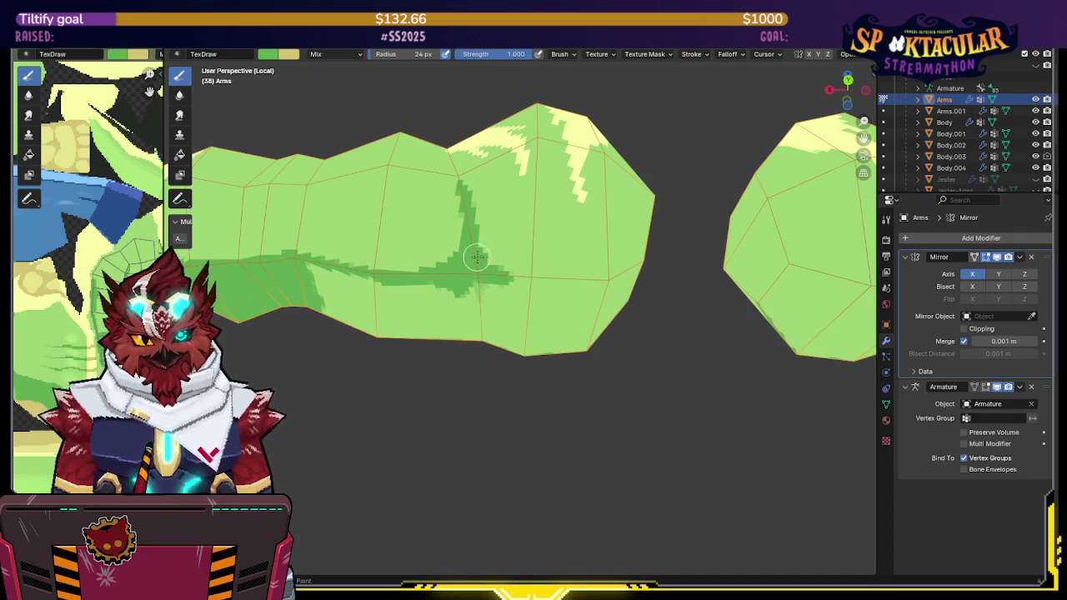
mouse_move(542, 277)
middle_down()
mouse_move(595, 267)
mouse_move(537, 266)
middle_up()
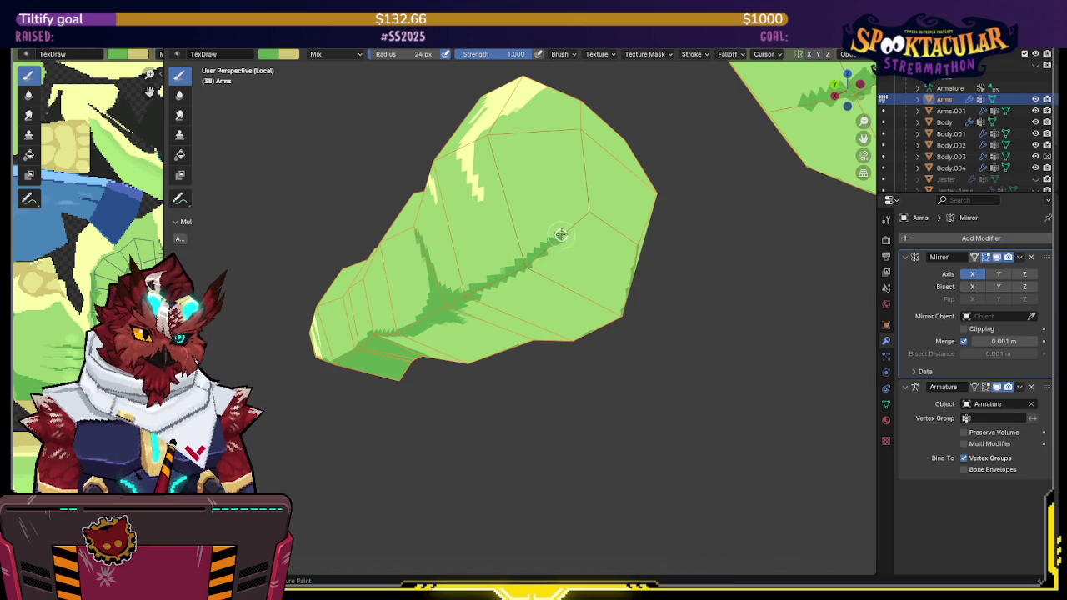
Step: Paint and darken a curved dark green band across the wide shoulder end of the arm
middle_drag(575, 223, 513, 222)
drag(482, 226, 584, 231)
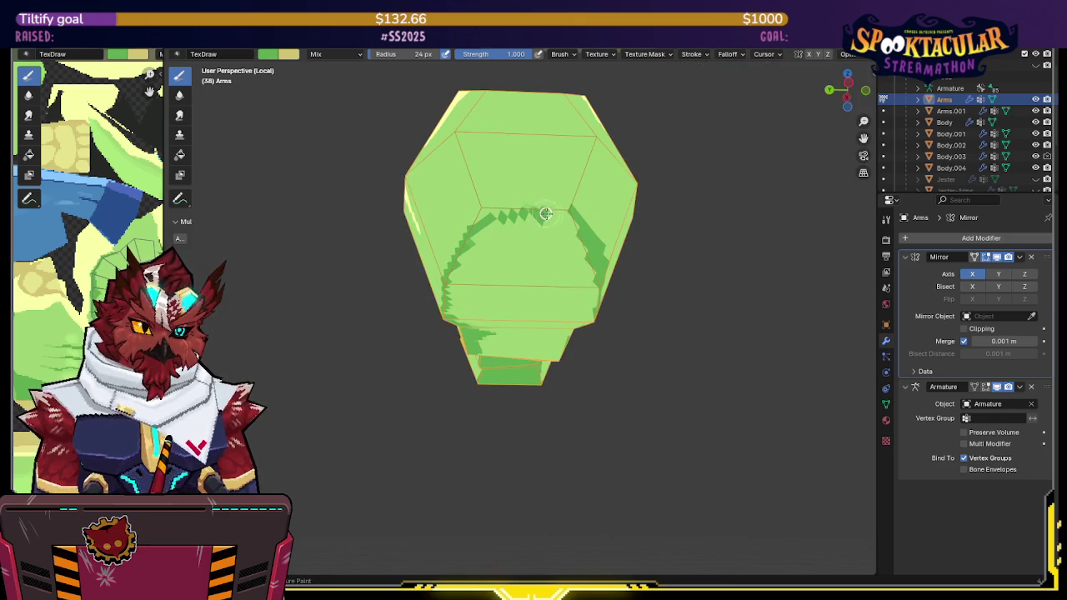
key(x)
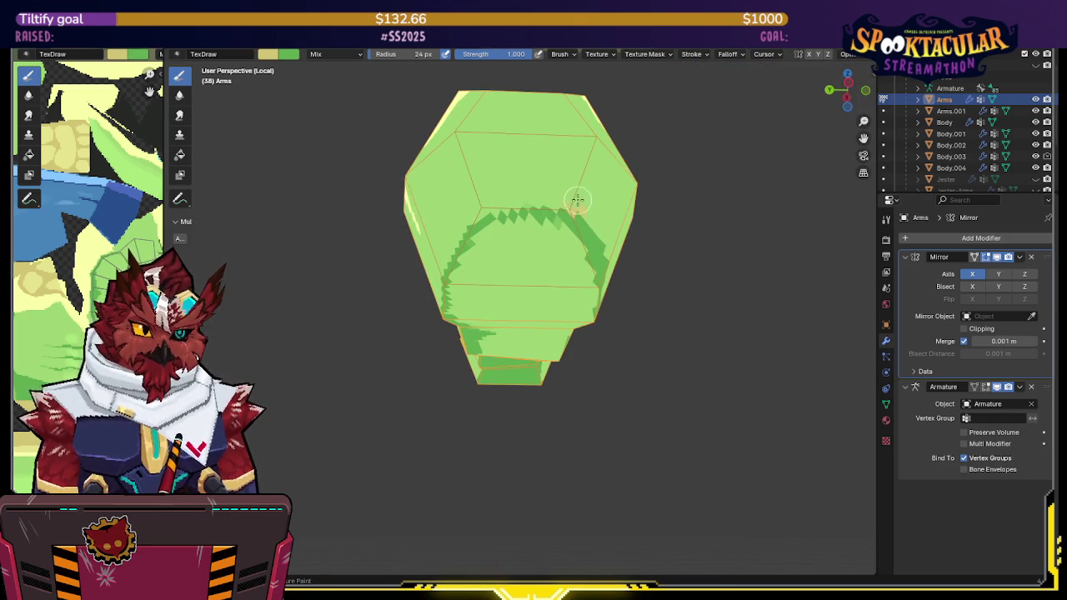
middle_drag(603, 183, 567, 189)
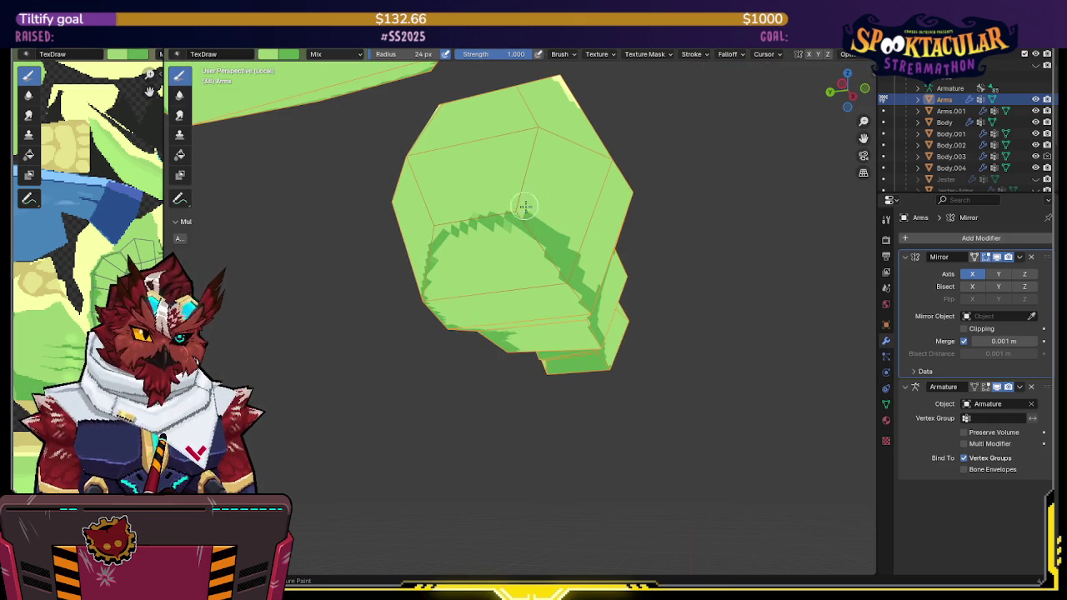
drag(532, 227, 465, 241)
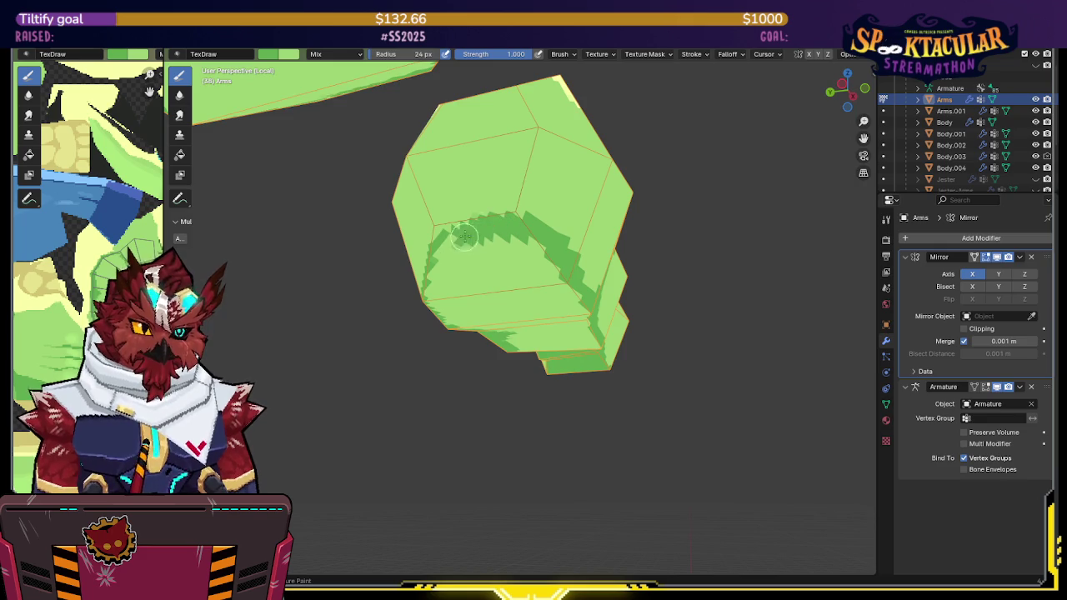
middle_drag(465, 241, 528, 215)
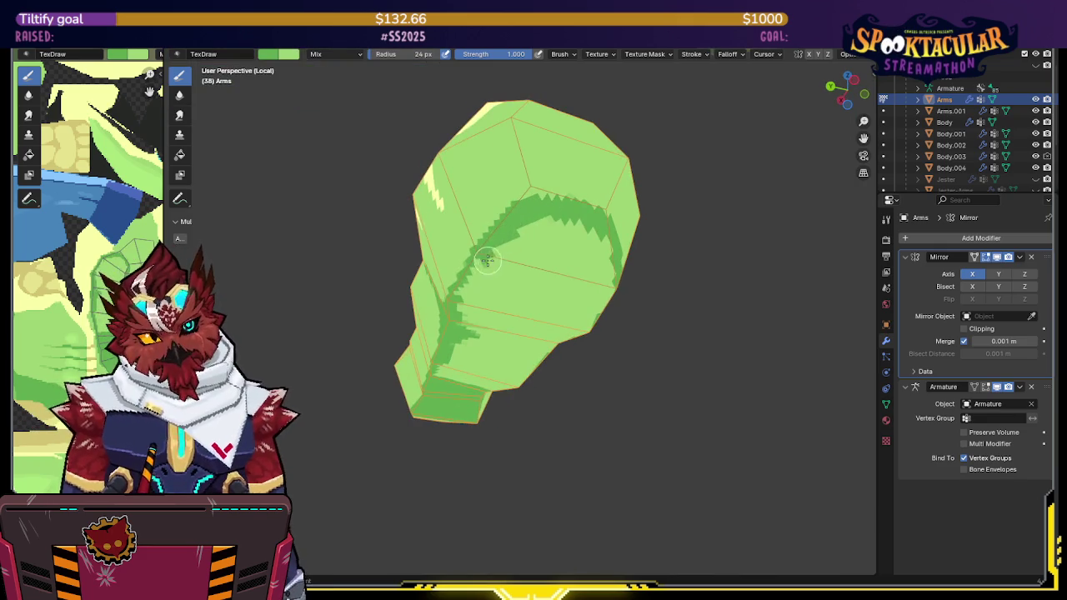
Step: Paint dark green strokes down and across the arm, joining the lengthwise shading stripe
middle_drag(486, 259, 519, 242)
mouse_move(508, 237)
mouse_down()
mouse_move(476, 295)
mouse_move(498, 267)
mouse_move(585, 231)
mouse_up()
middle_drag(584, 231, 435, 246)
mouse_move(435, 246)
mouse_down()
mouse_move(509, 215)
mouse_move(534, 240)
mouse_move(443, 251)
mouse_move(450, 293)
mouse_move(477, 321)
mouse_move(562, 276)
mouse_up()
middle_drag(562, 276, 517, 246)
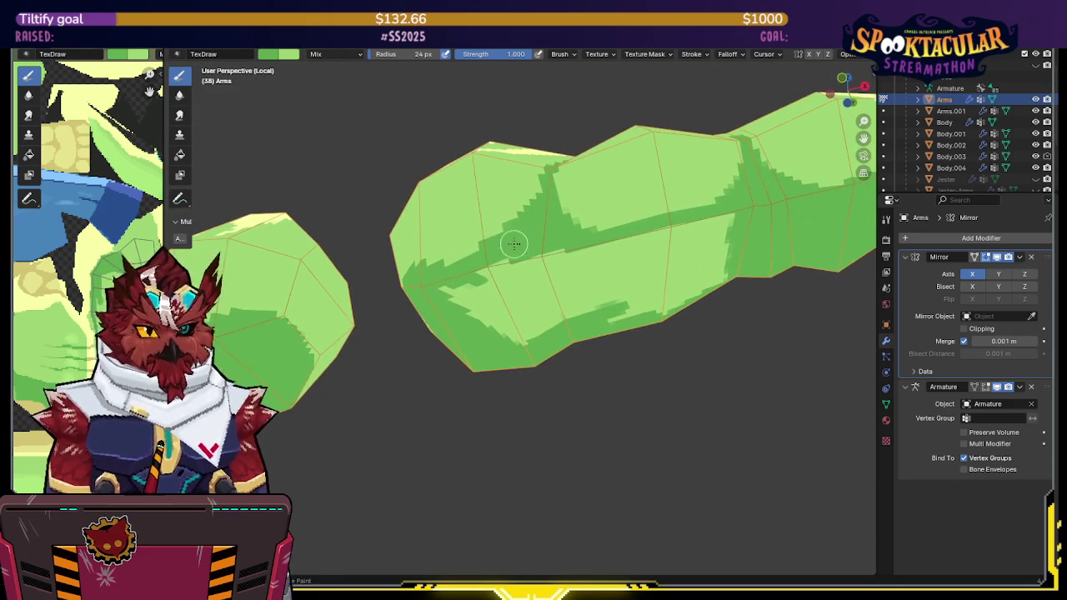
click(180, 155)
Step: Fill the lower arm with mid green sampled from the arm, then return to the TexDraw brush
key(s)
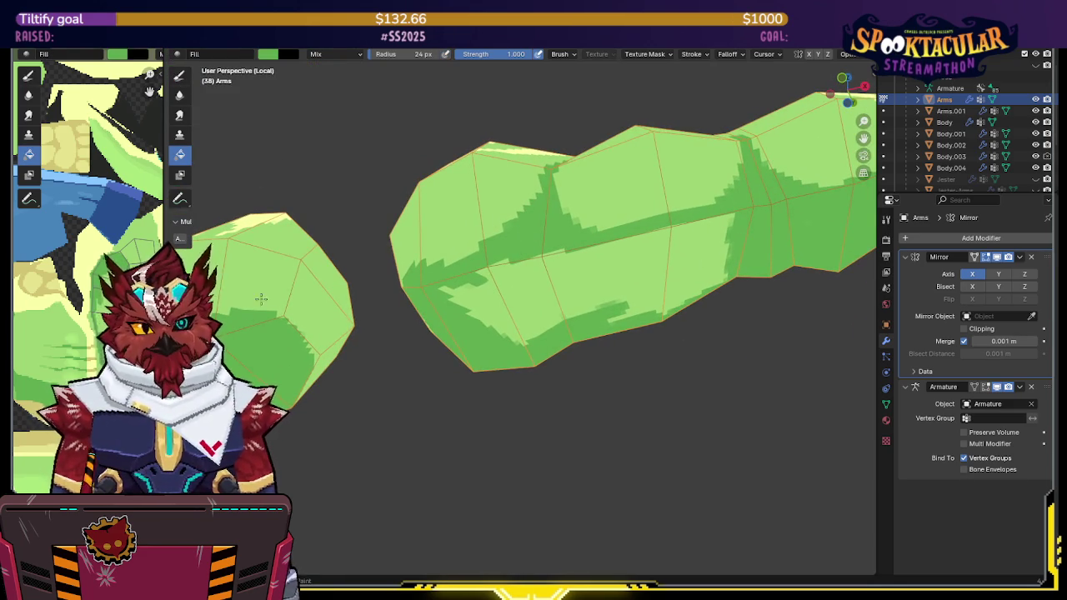
click(534, 309)
click(179, 78)
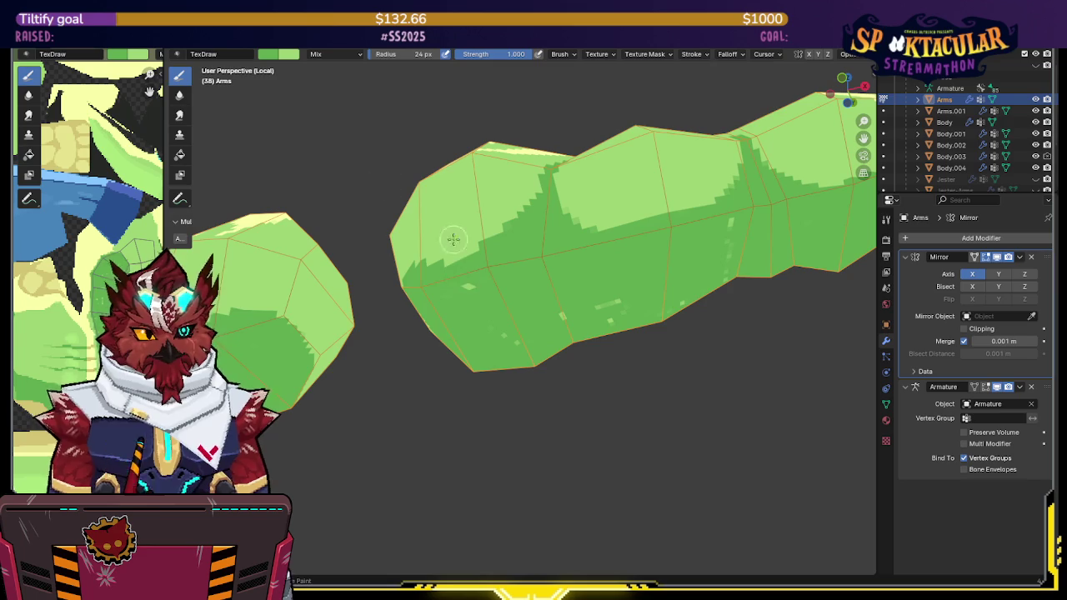
mouse_move(612, 317)
middle_down()
mouse_move(540, 152)
mouse_move(555, 210)
middle_up()
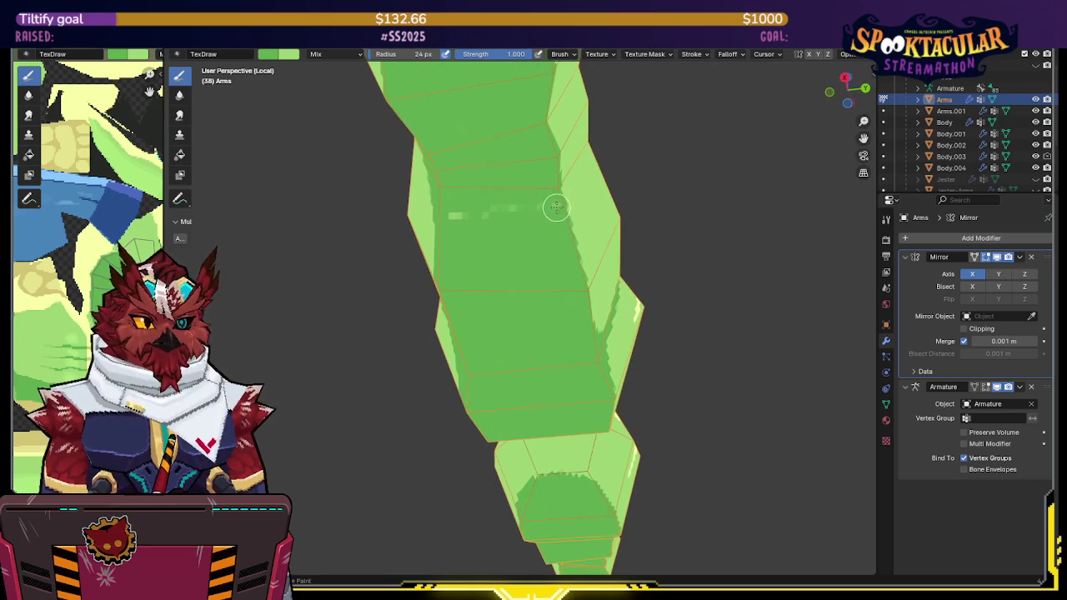
mouse_move(462, 214)
middle_down()
mouse_move(491, 199)
mouse_move(481, 216)
mouse_move(598, 219)
middle_up()
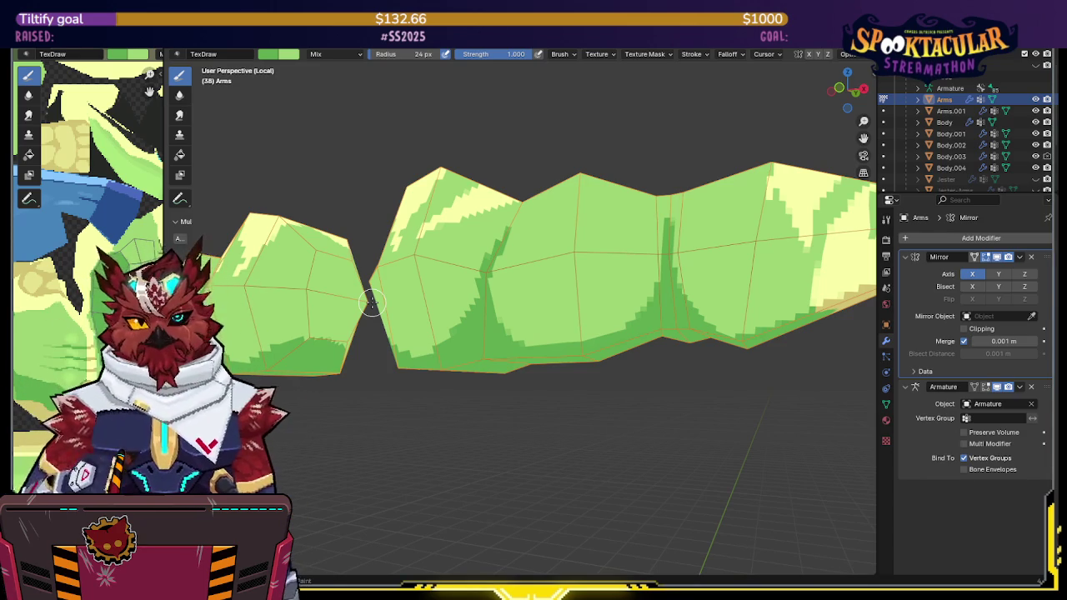
middle_drag(577, 302, 621, 327)
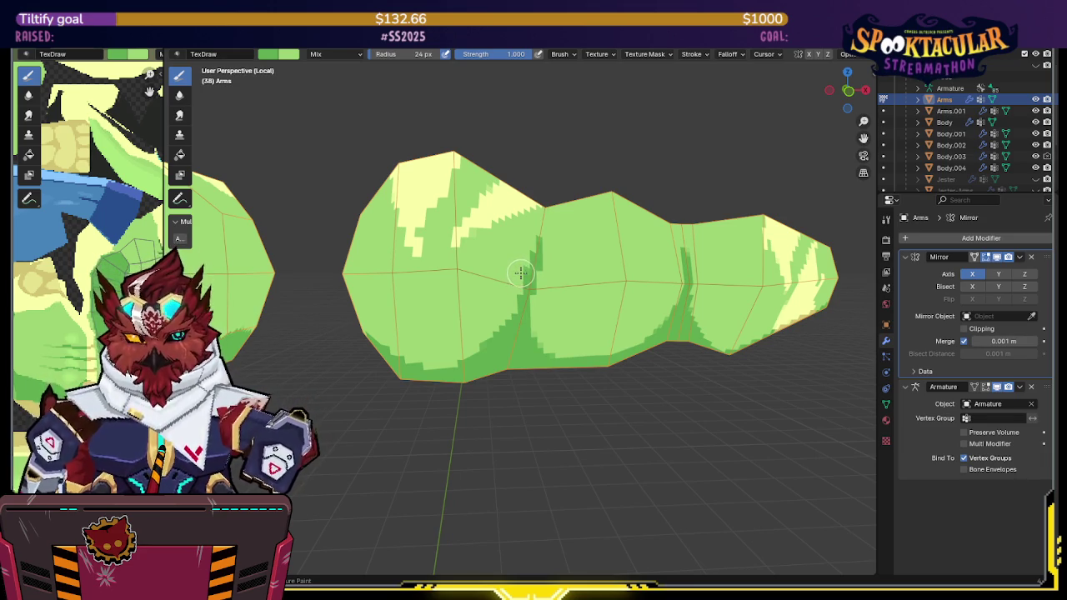
middle_drag(531, 267, 536, 246)
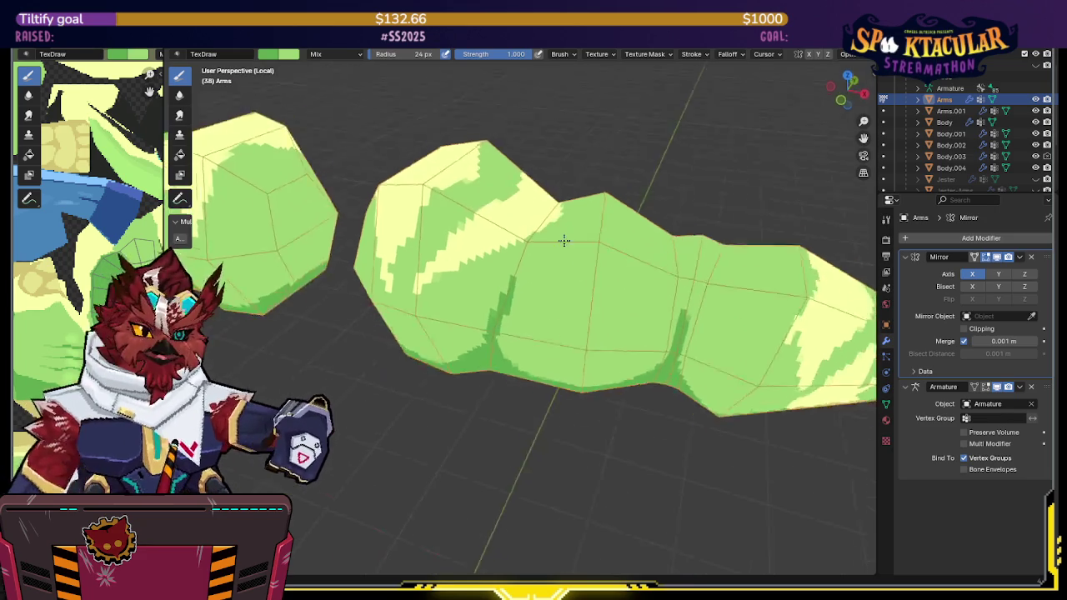
Step: Paint a dark green stroke on the arm and inspect it from several angles, including underneath
drag(536, 246, 512, 285)
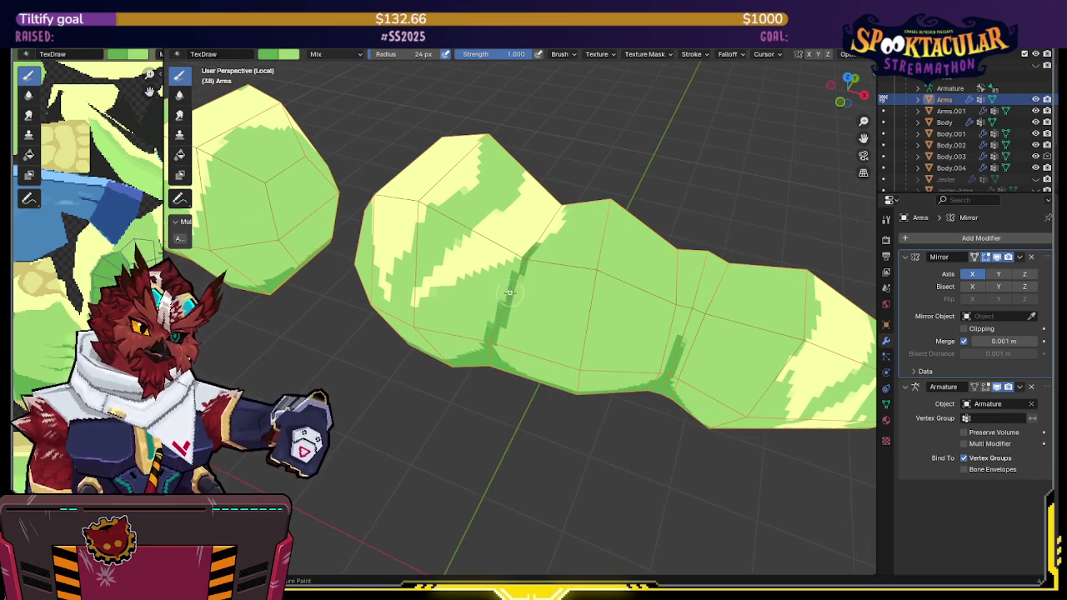
mouse_move(517, 276)
middle_down()
mouse_move(552, 258)
mouse_move(508, 278)
mouse_move(480, 251)
middle_up()
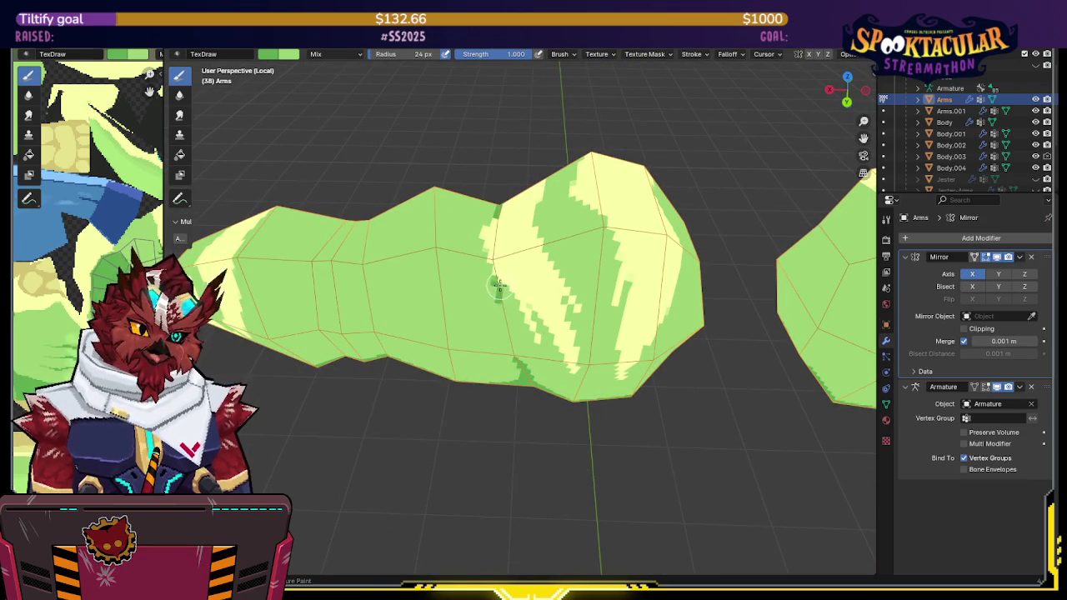
middle_drag(496, 299, 496, 261)
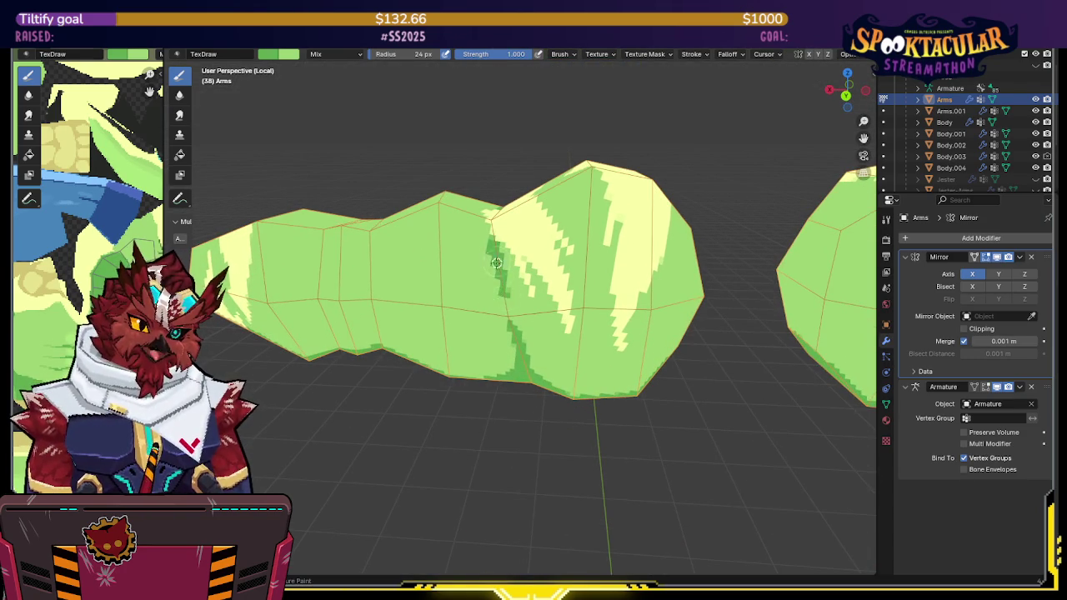
mouse_move(506, 288)
middle_down()
mouse_move(503, 243)
mouse_move(518, 294)
mouse_move(531, 290)
mouse_move(501, 321)
mouse_move(443, 317)
mouse_move(481, 274)
mouse_move(467, 217)
mouse_move(463, 271)
middle_up()
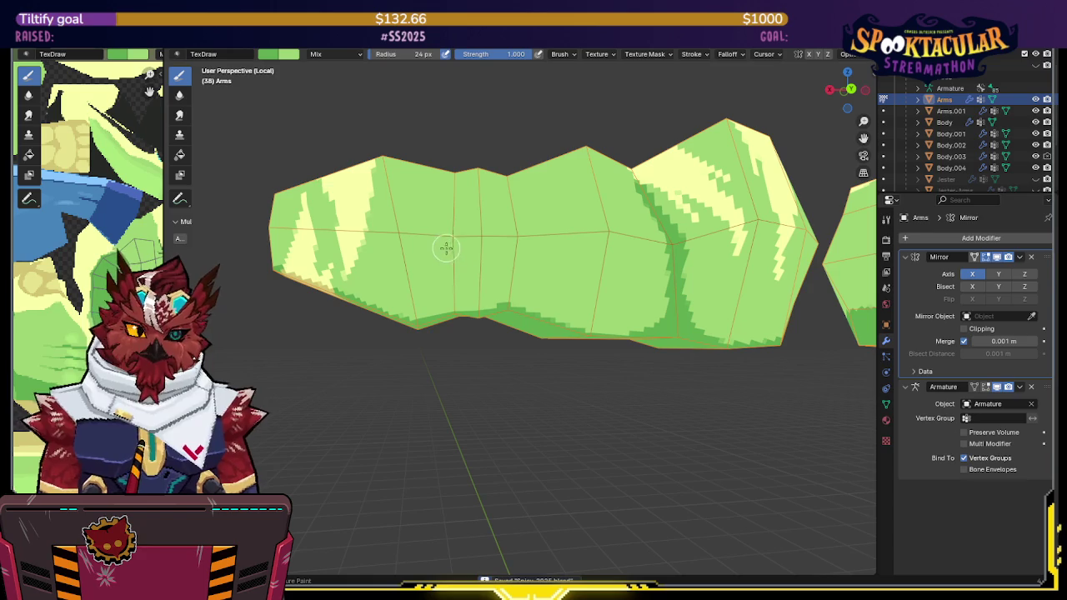
middle_drag(455, 269, 451, 266)
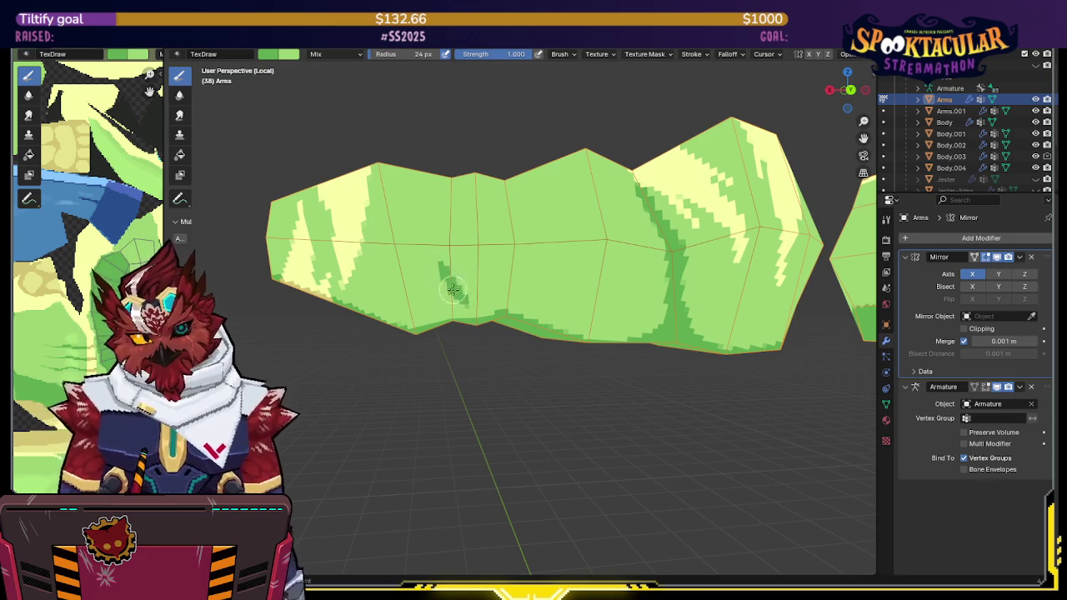
mouse_move(458, 328)
middle_down()
mouse_move(458, 263)
mouse_move(483, 295)
mouse_move(534, 275)
mouse_move(572, 239)
mouse_move(603, 274)
mouse_move(471, 269)
mouse_move(473, 238)
middle_up()
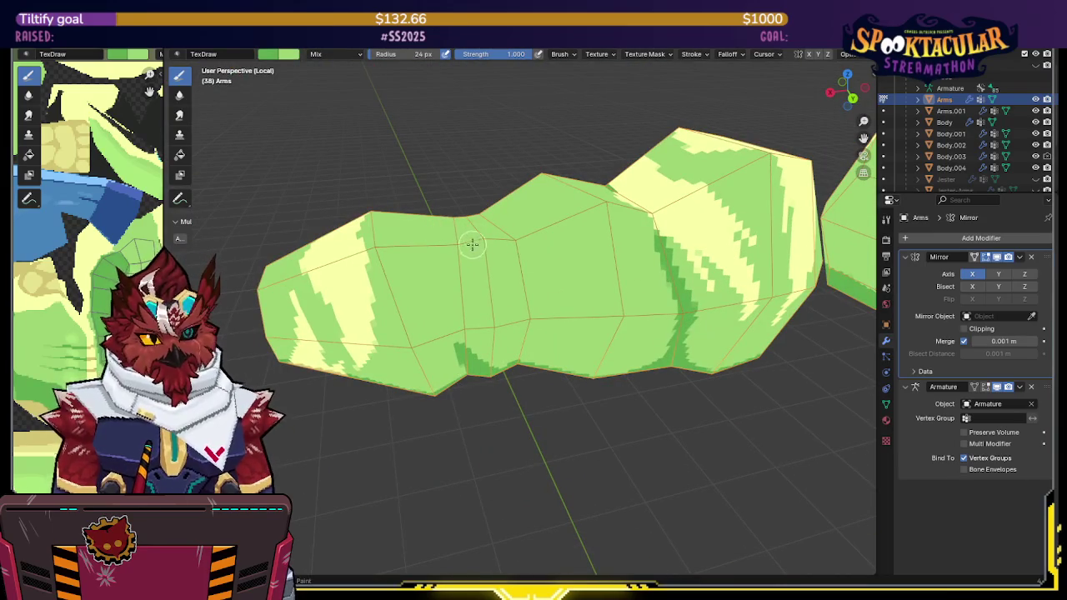
mouse_move(486, 234)
middle_down()
mouse_move(472, 285)
mouse_move(489, 212)
mouse_move(456, 241)
mouse_move(445, 272)
middle_up()
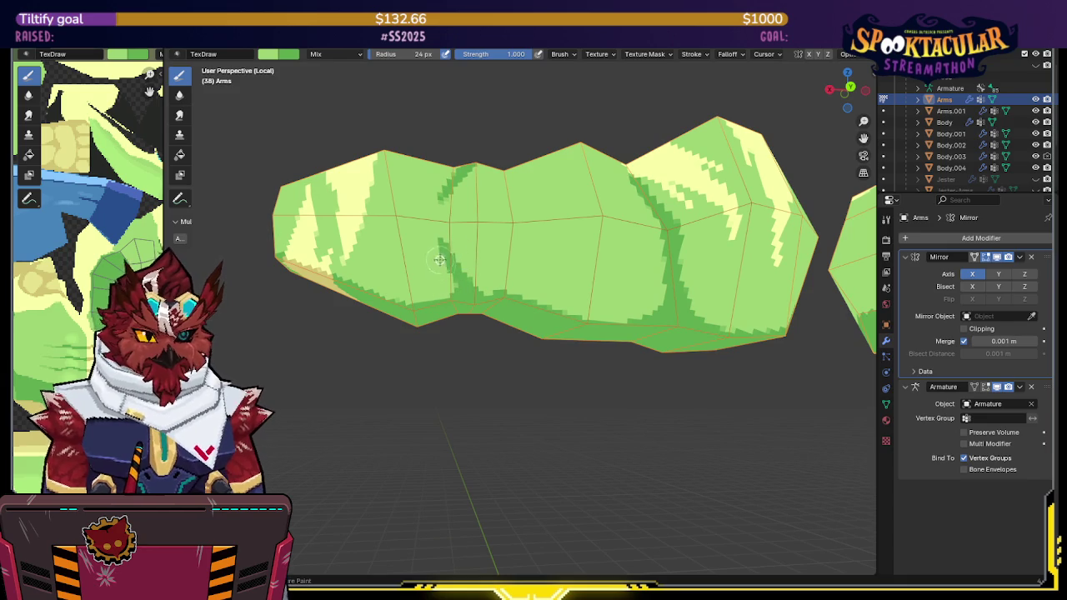
mouse_move(438, 256)
middle_down()
mouse_move(620, 230)
mouse_move(588, 238)
mouse_move(564, 269)
mouse_move(428, 257)
mouse_move(505, 309)
middle_up()
mouse_move(492, 361)
middle_down()
mouse_move(470, 295)
mouse_move(488, 290)
middle_up()
Step: Save the file, lower the brush strength to 0.522, and paint more dark green down the arm
key(ctrl+s)
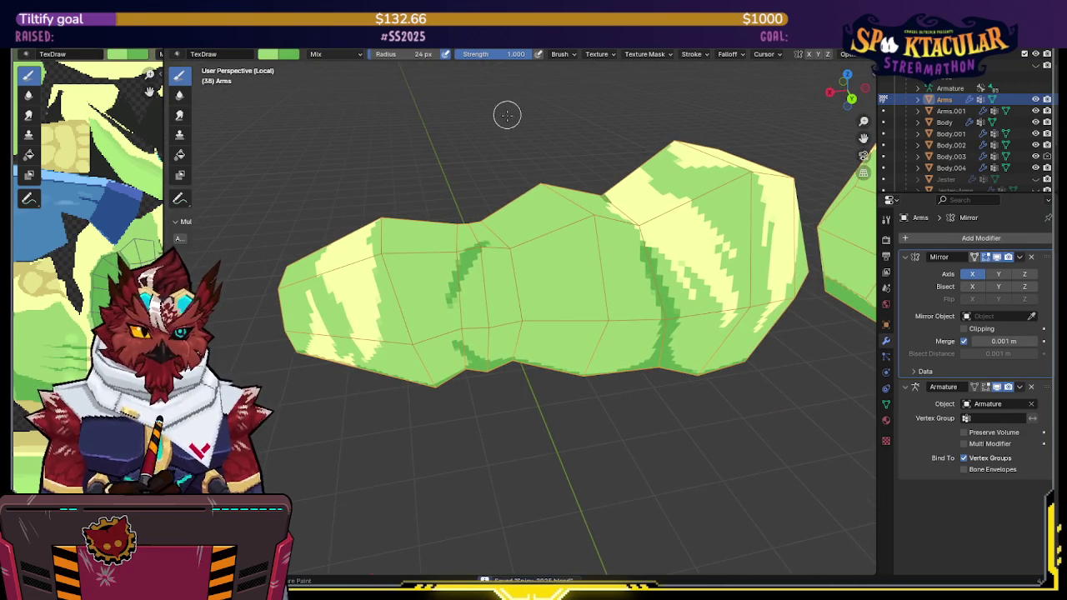
drag(481, 78, 476, 76)
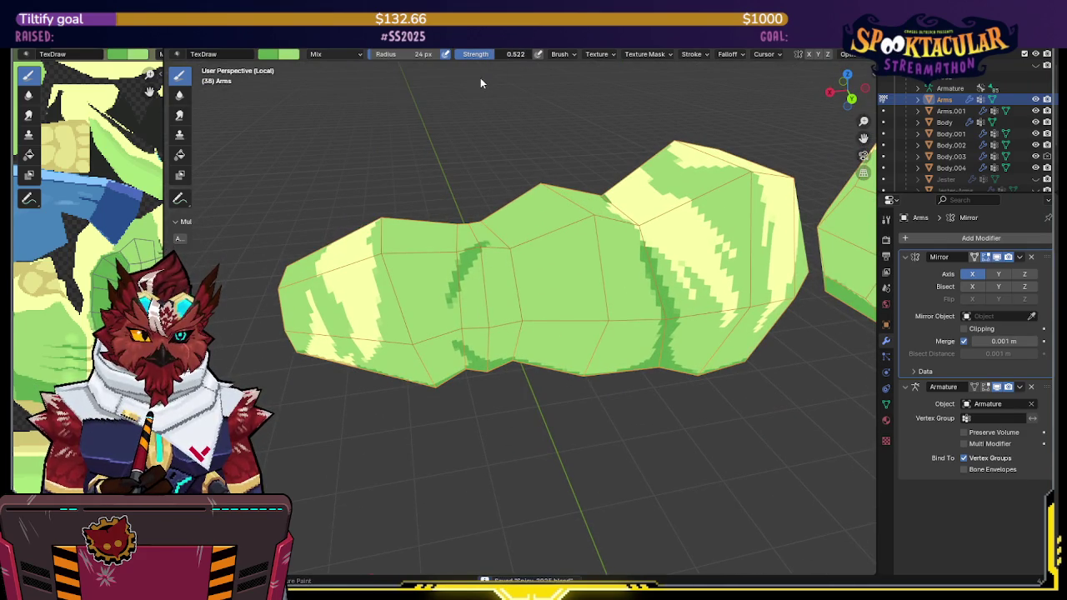
middle_drag(479, 167, 472, 234)
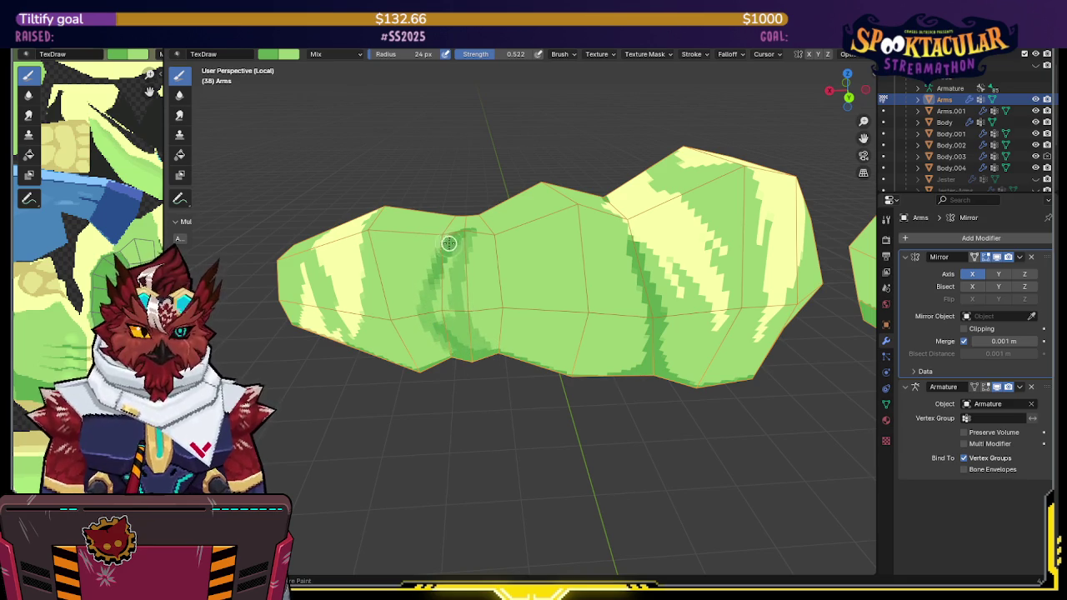
drag(456, 244, 441, 304)
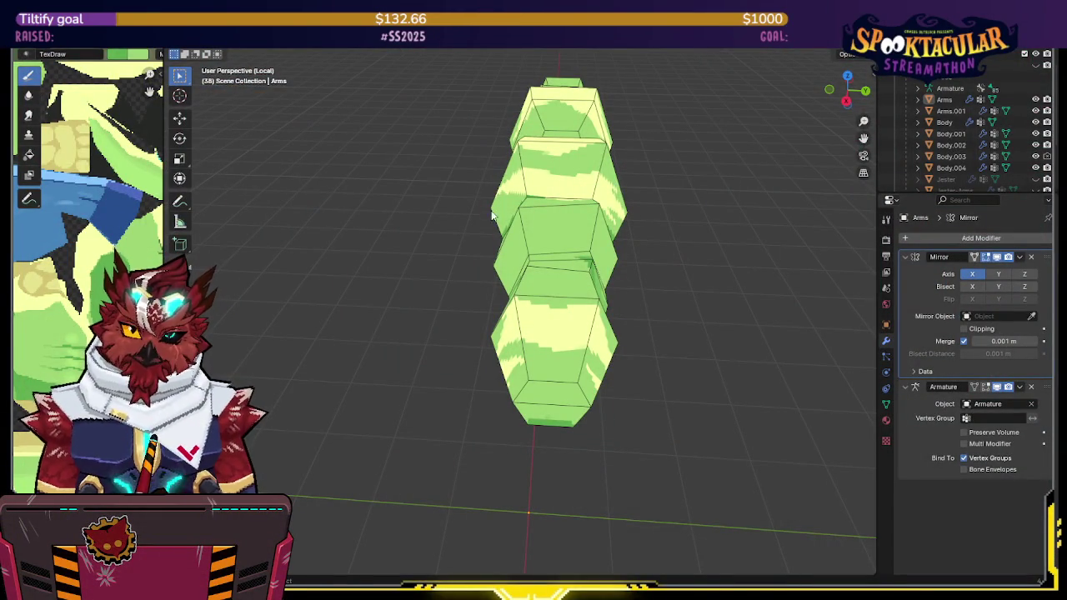
Step: Return to Texture Paint mode, view the arm in Front Orthographic, then exit local view
middle_drag(558, 309, 551, 284)
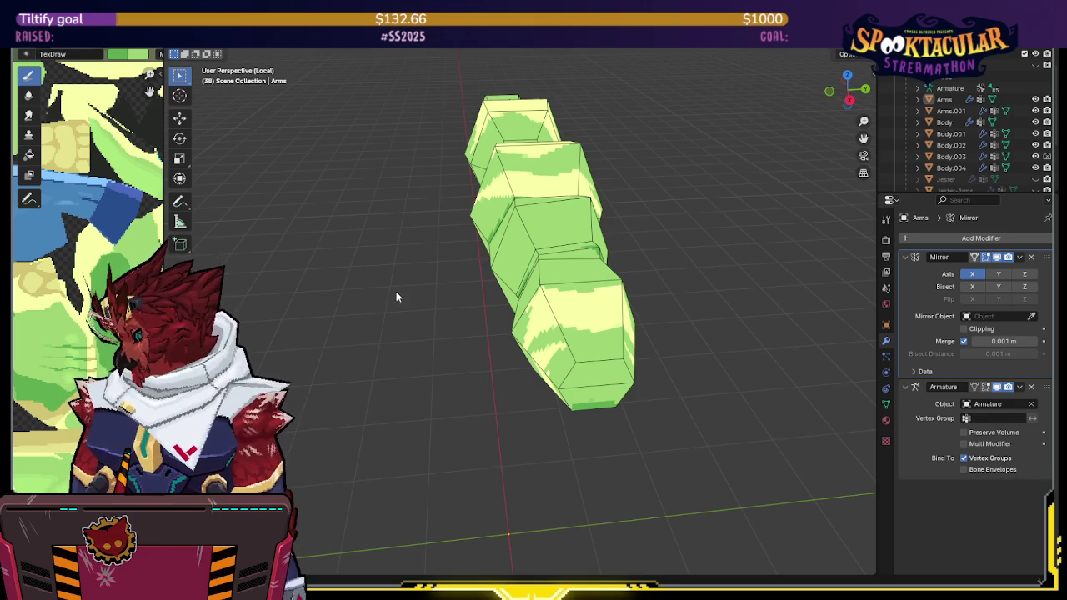
mouse_move(405, 294)
middle_down()
mouse_move(536, 211)
mouse_move(652, 163)
mouse_move(635, 183)
middle_up()
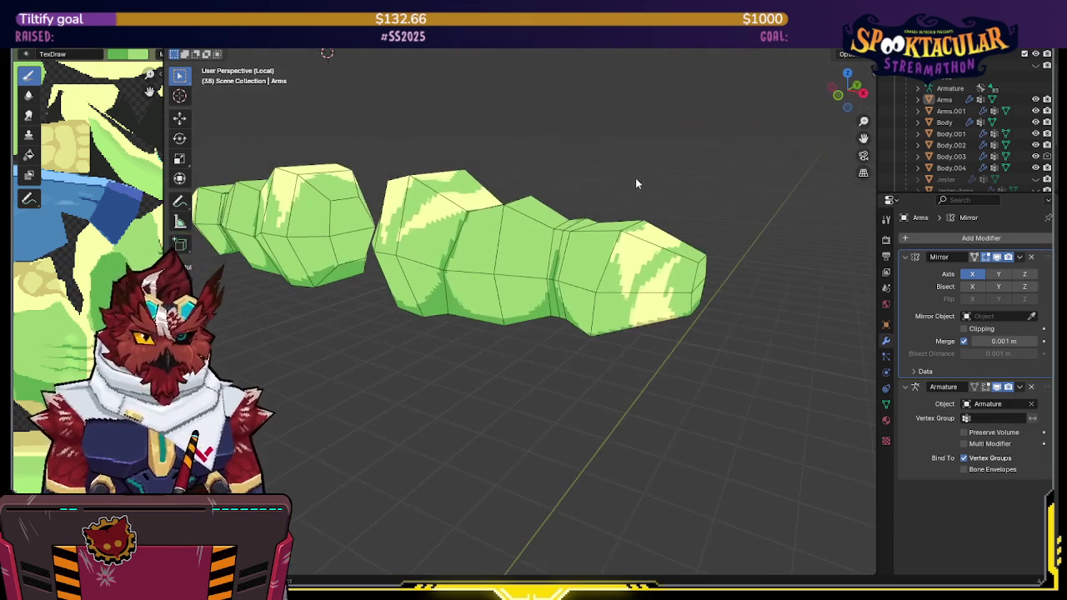
mouse_move(576, 199)
middle_down()
mouse_move(563, 215)
mouse_move(589, 177)
mouse_move(541, 200)
middle_up()
key(ctrl+Tab)
click(575, 214)
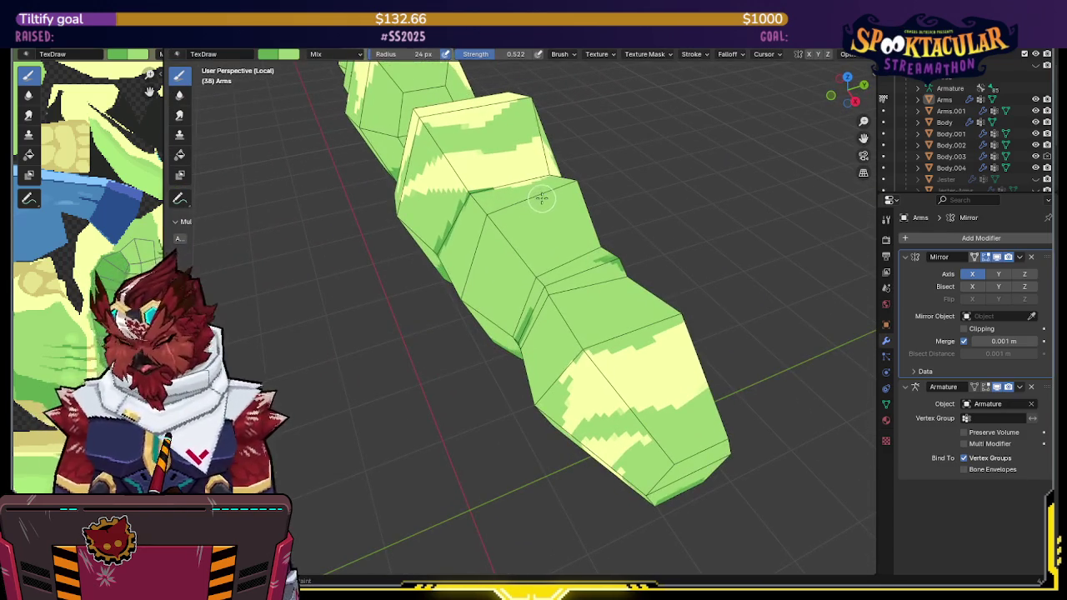
key(KP_1)
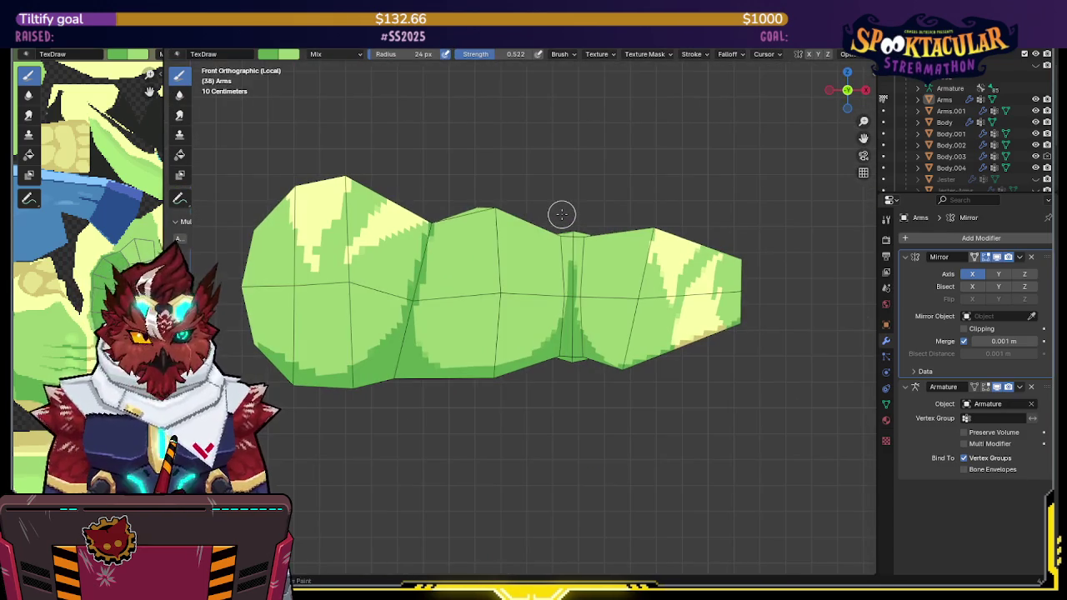
key(KP_Divide)
Step: Orbit around the whole character from back to front, briefly toggling X-ray, to inspect the painted arm
scroll(567, 195, down, 1)
scroll(551, 233, down, 2)
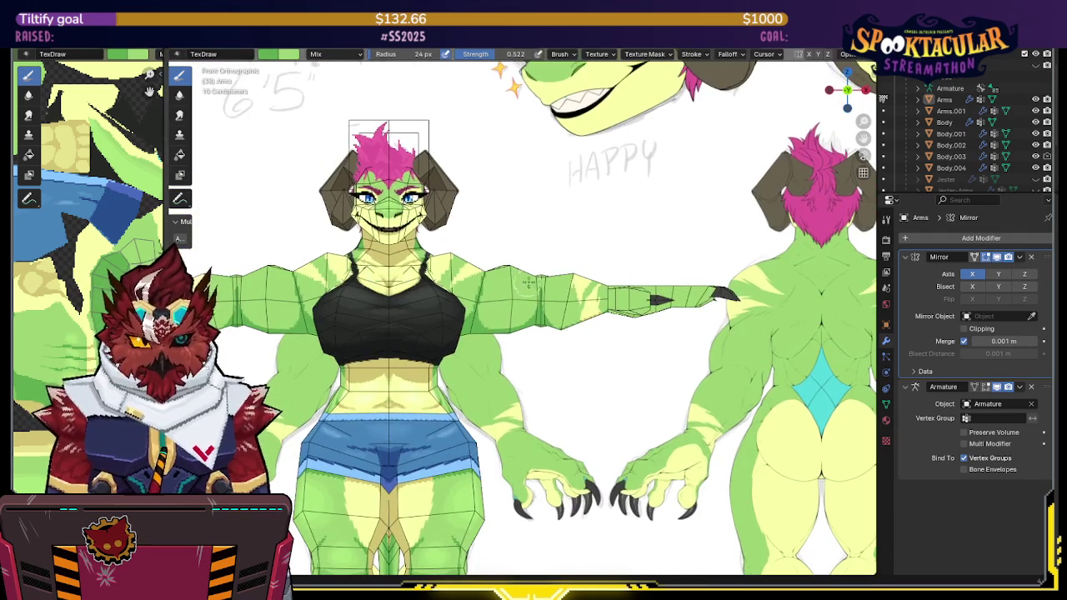
shift+scroll(580, 191, down, 1)
middle_drag(579, 205, 459, 287)
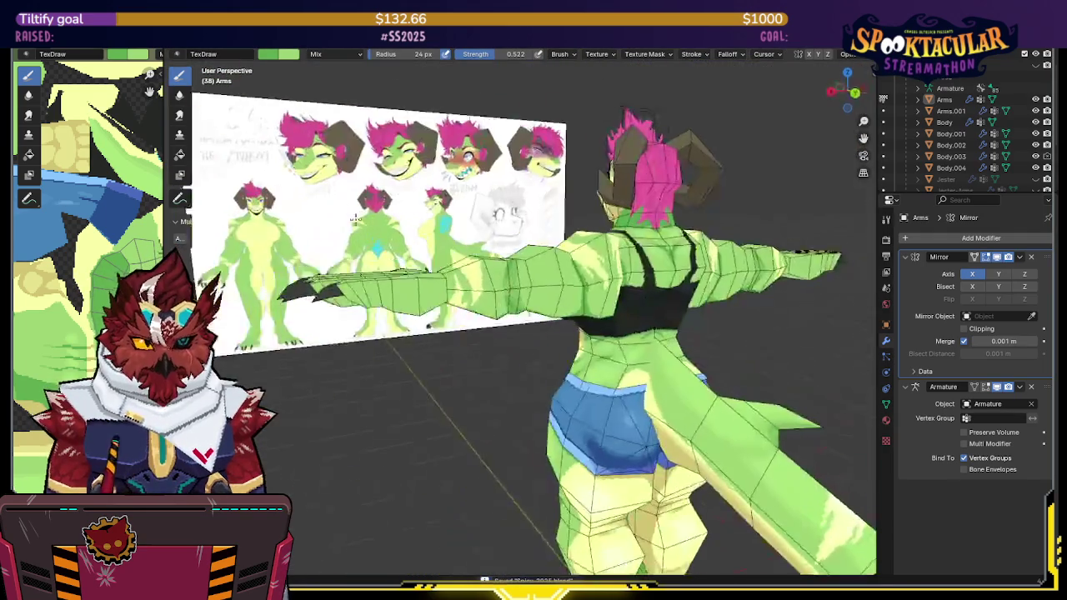
scroll(475, 233, up, 2)
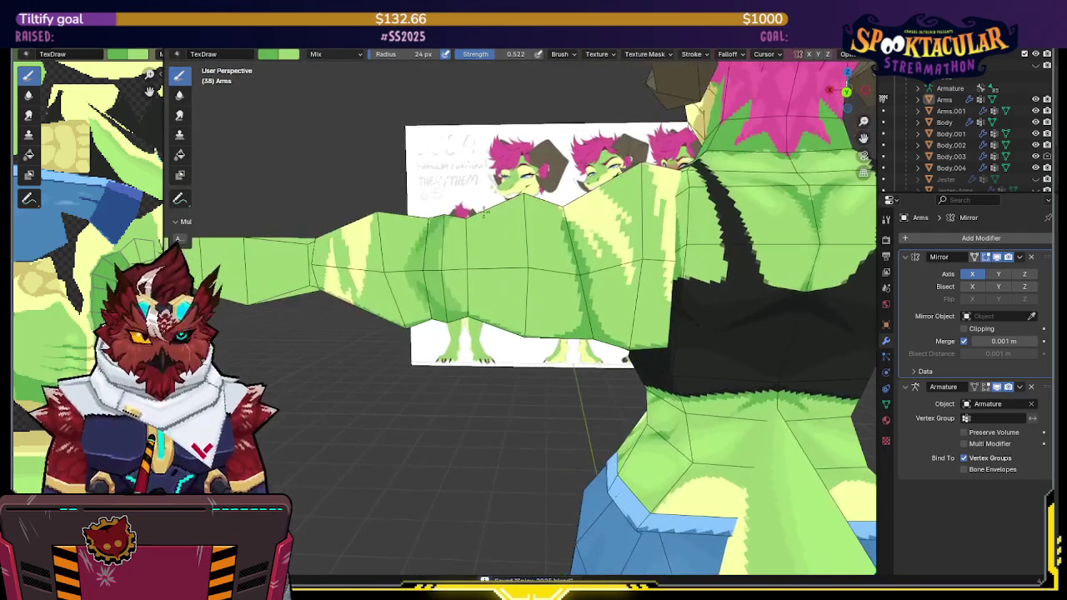
mouse_move(496, 171)
shift+middle_down()
mouse_move(490, 221)
mouse_move(501, 234)
mouse_move(502, 215)
shift+middle_up()
scroll(495, 216, up, 1)
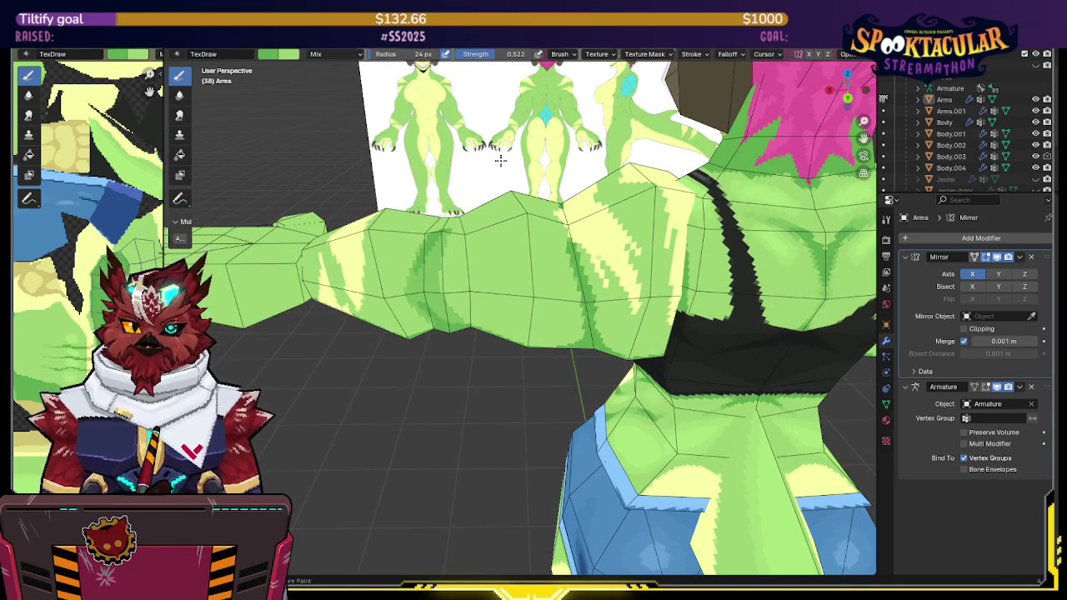
mouse_move(540, 227)
middle_down()
mouse_move(567, 168)
mouse_move(768, 73)
middle_up()
click(847, 94)
key(alt+z)
key(alt+z)
middle_drag(516, 256, 512, 259)
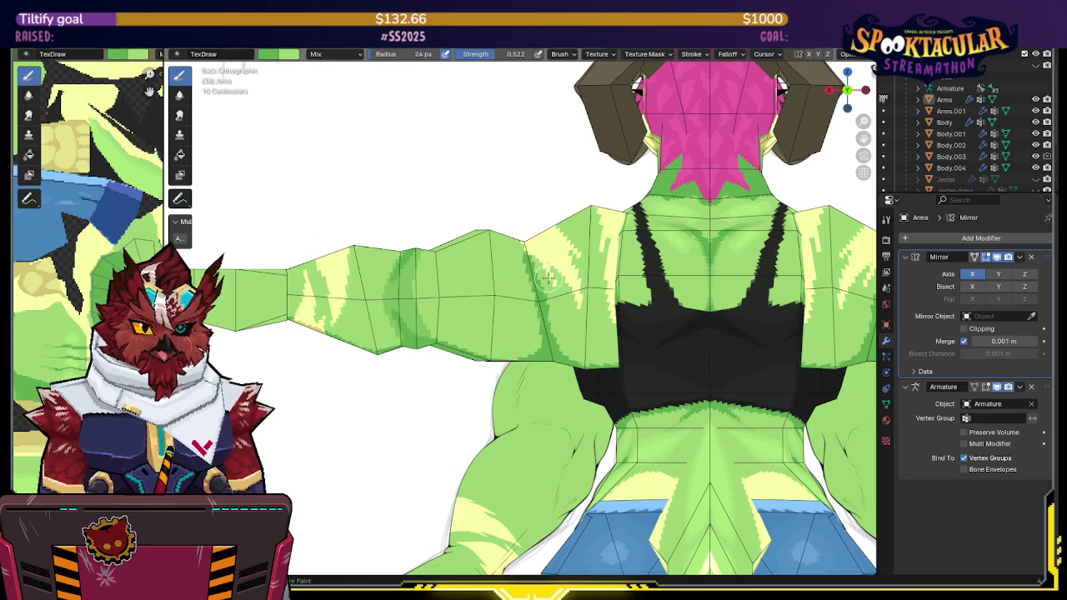
middle_drag(542, 283, 527, 250)
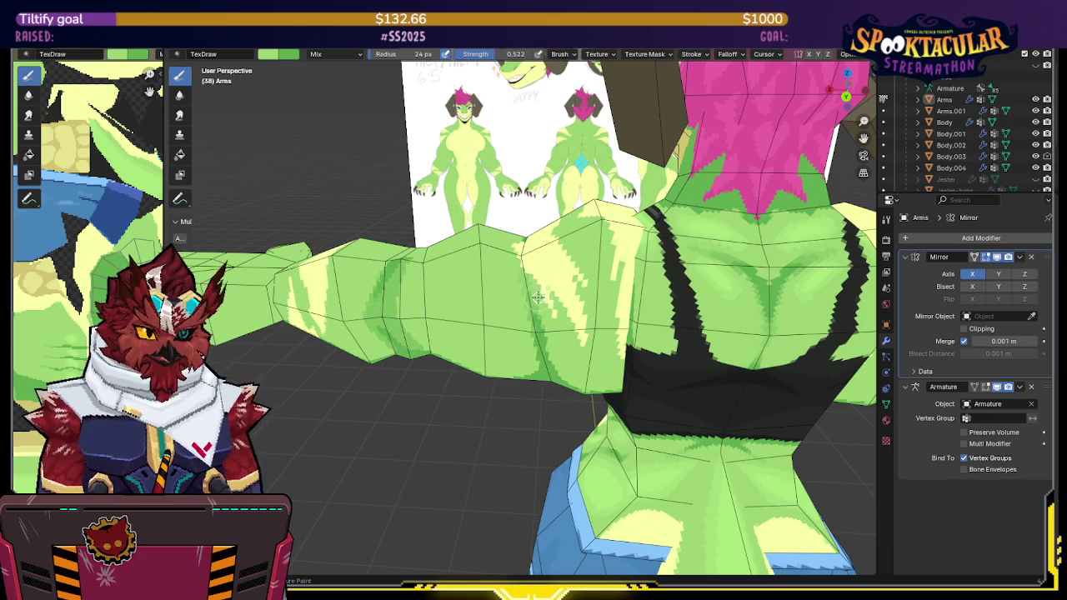
middle_drag(517, 293, 516, 277)
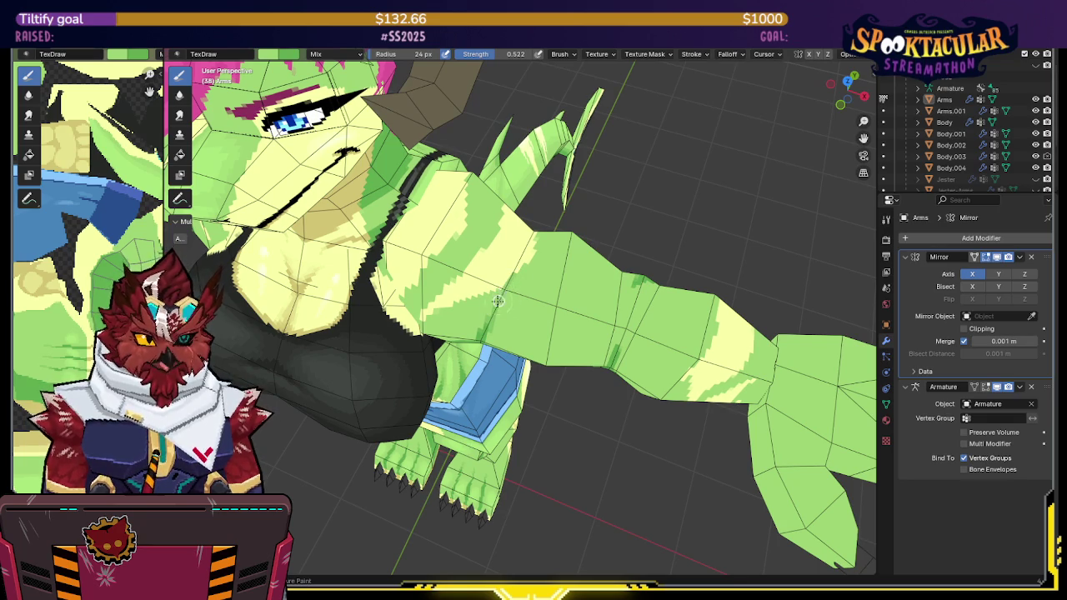
middle_drag(490, 306, 523, 248)
scroll(552, 253, up, 2)
scroll(529, 305, up, 2)
mouse_move(529, 306)
middle_down()
mouse_move(526, 315)
mouse_move(529, 264)
mouse_move(501, 265)
mouse_move(607, 245)
mouse_move(601, 275)
mouse_move(617, 246)
mouse_move(607, 242)
middle_up()
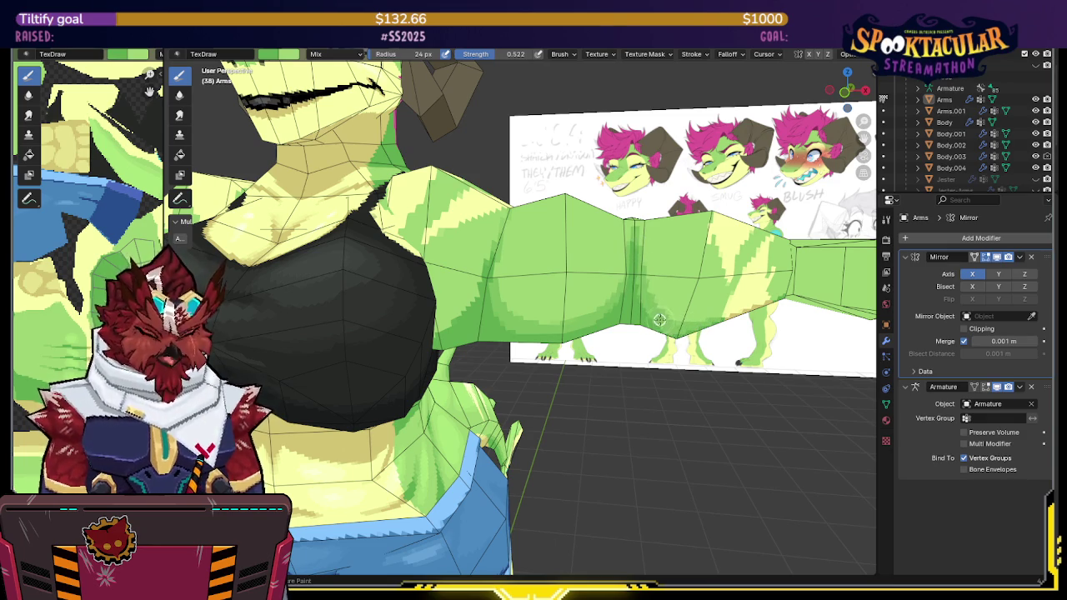
middle_drag(676, 325, 590, 245)
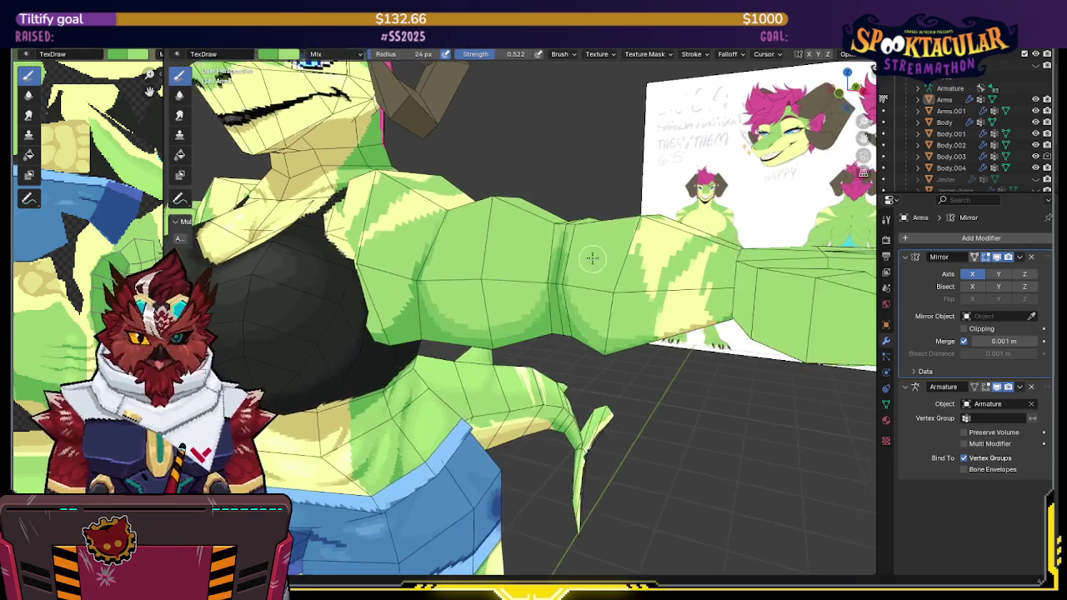
Step: Save, switch to Object Mode, select the Arms mesh and isolate it in local view
key(ctrl+s)
scroll(592, 243, up, 2)
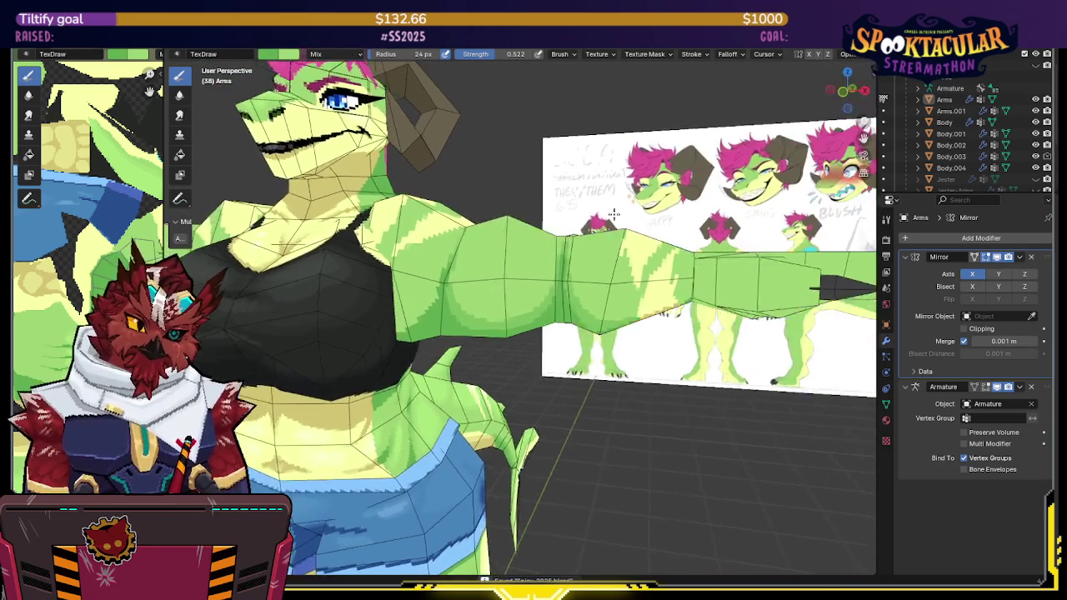
scroll(600, 243, up, 2)
scroll(610, 243, up, 2)
middle_drag(610, 243, 595, 247)
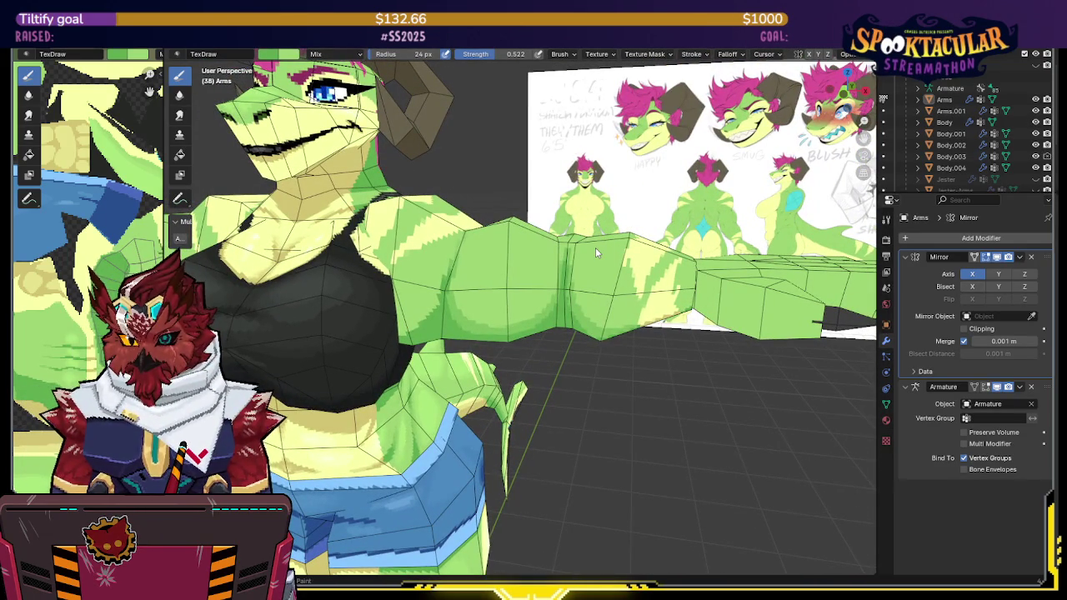
mouse_move(595, 248)
middle_down()
mouse_move(615, 254)
mouse_move(600, 217)
mouse_move(595, 246)
middle_up()
key(ctrl+Tab)
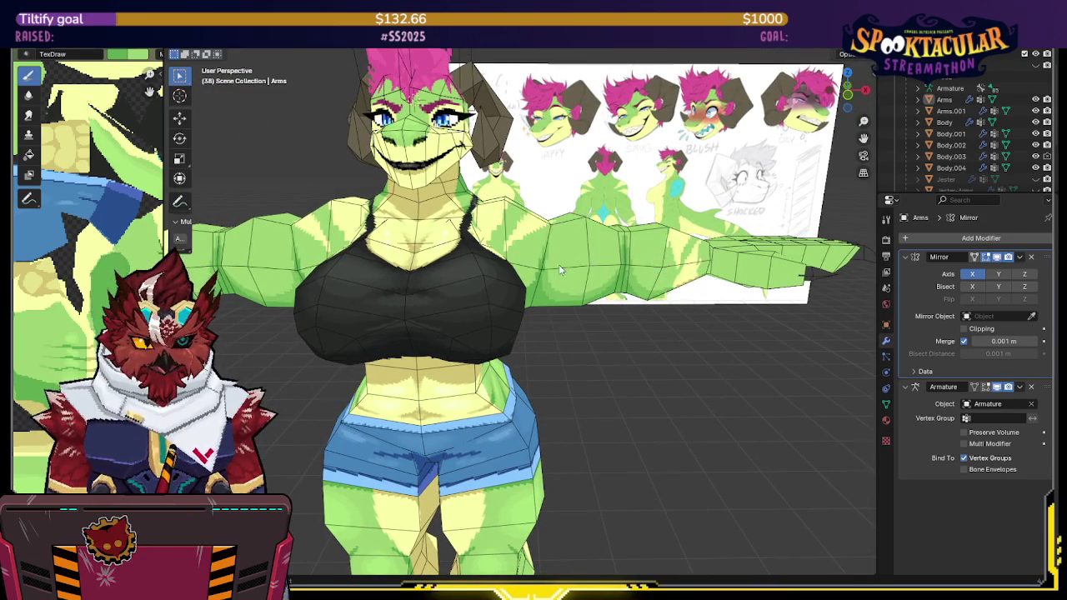
click(624, 224)
key(KP_Divide)
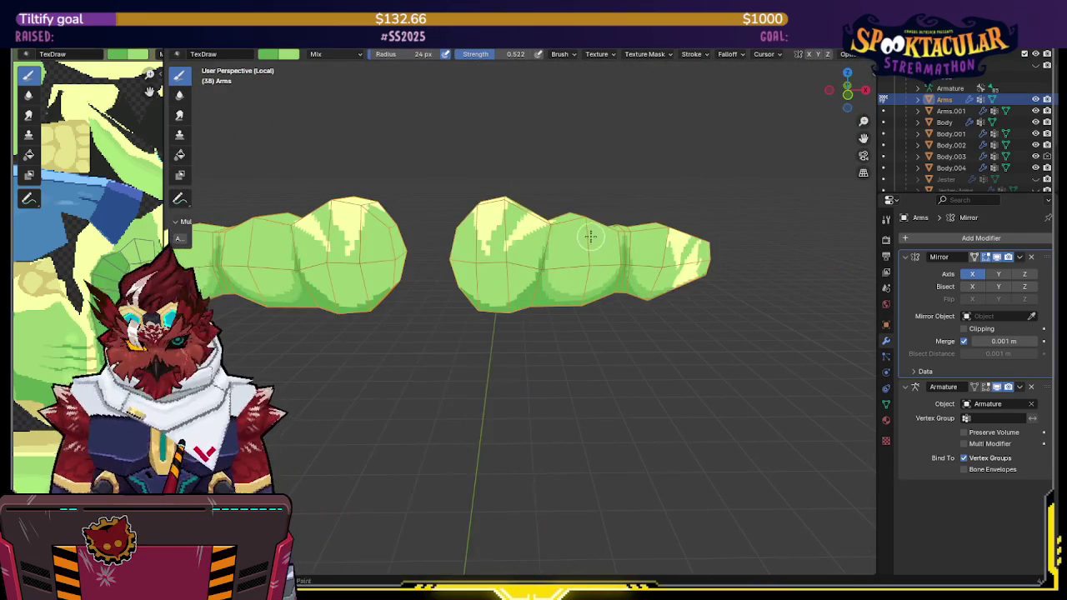
Step: Raise the brush strength to 1.000 while viewing the isolated arms
scroll(584, 221, up, 2)
scroll(545, 216, up, 2)
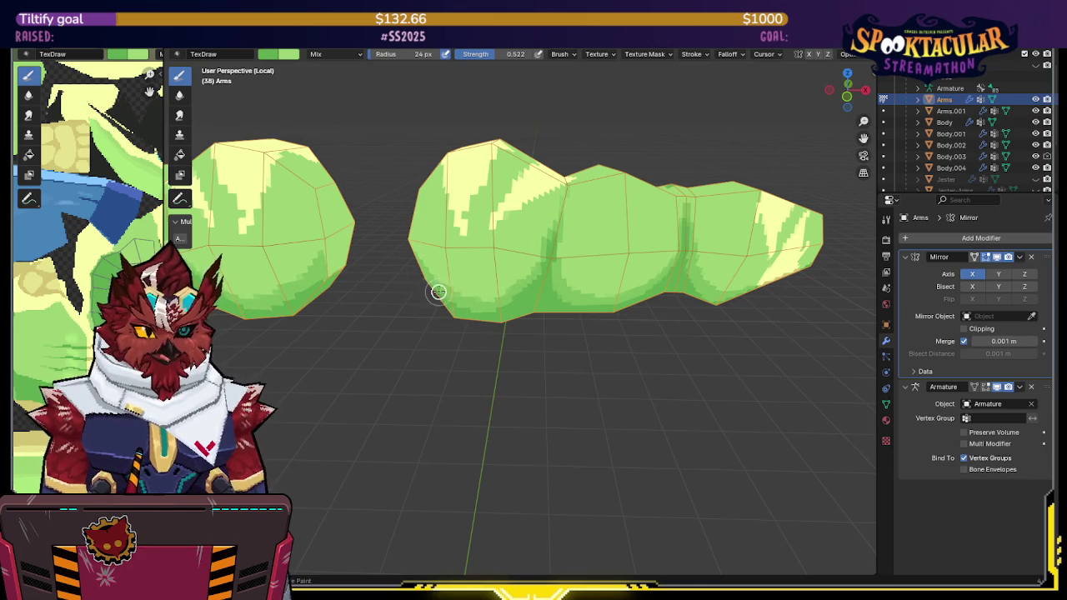
mouse_move(506, 307)
middle_down()
mouse_move(678, 207)
mouse_move(558, 235)
middle_up()
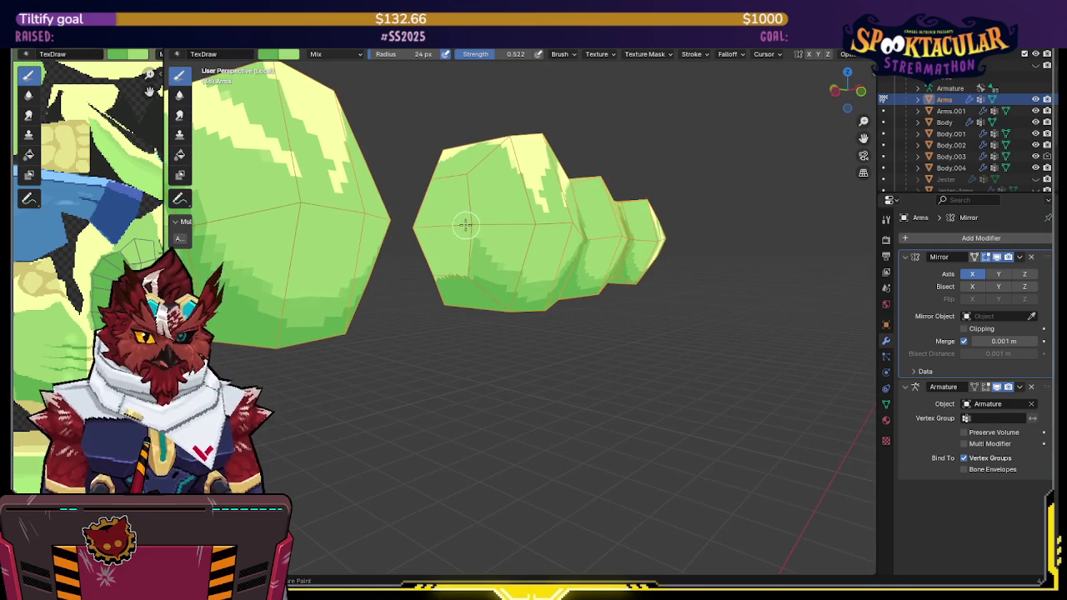
middle_drag(466, 225, 484, 185)
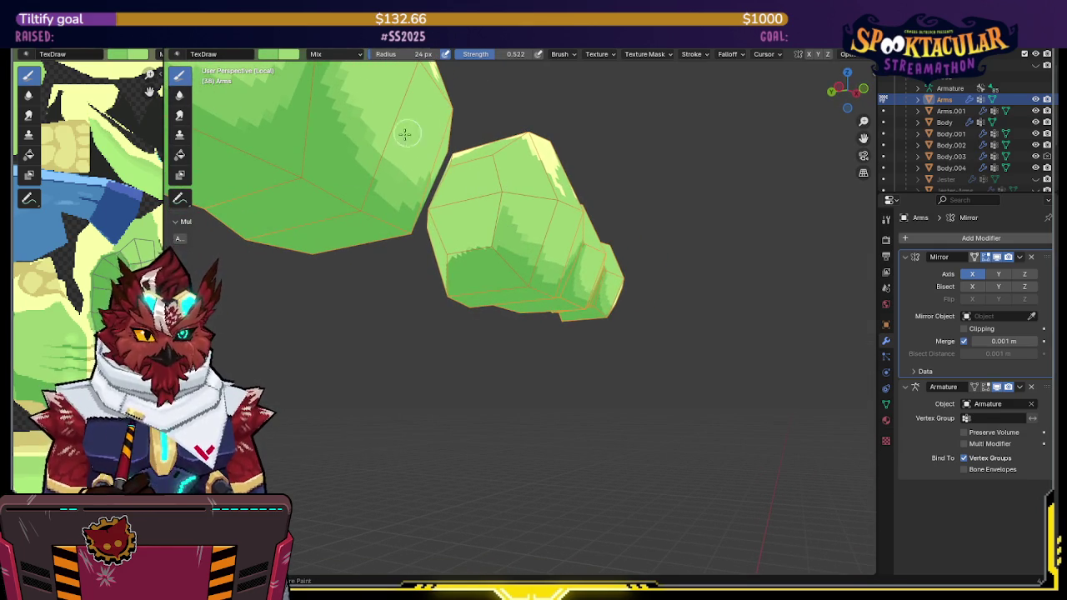
drag(509, 55, 550, 54)
Step: Paint a darker green shading patch on the arm from a side-on view
mouse_move(602, 120)
middle_down()
mouse_move(496, 226)
mouse_move(474, 222)
middle_up()
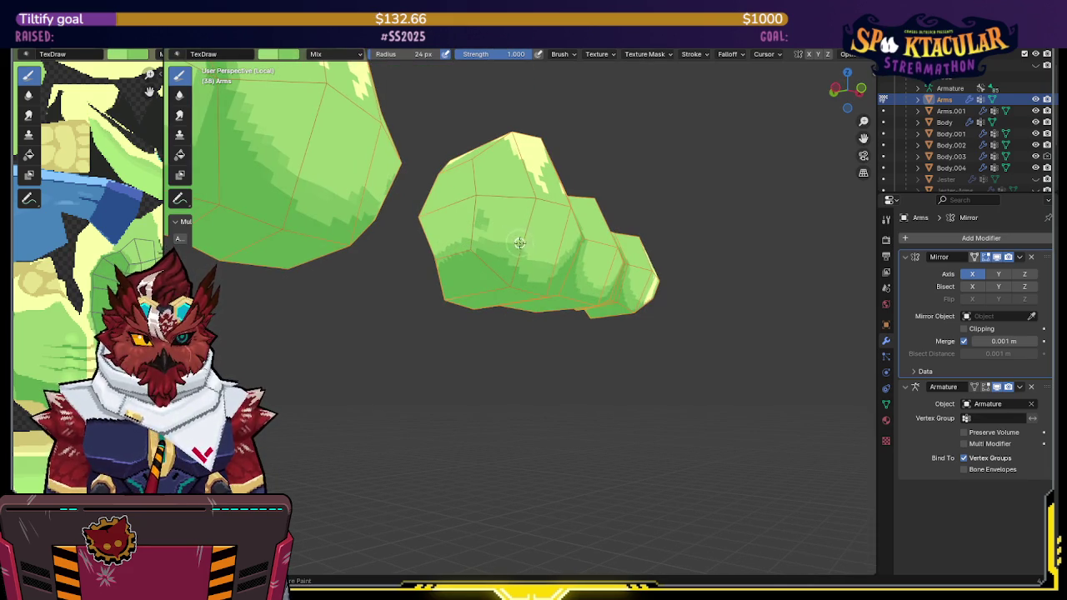
mouse_move(478, 222)
middle_down()
mouse_move(491, 239)
mouse_move(586, 229)
middle_up()
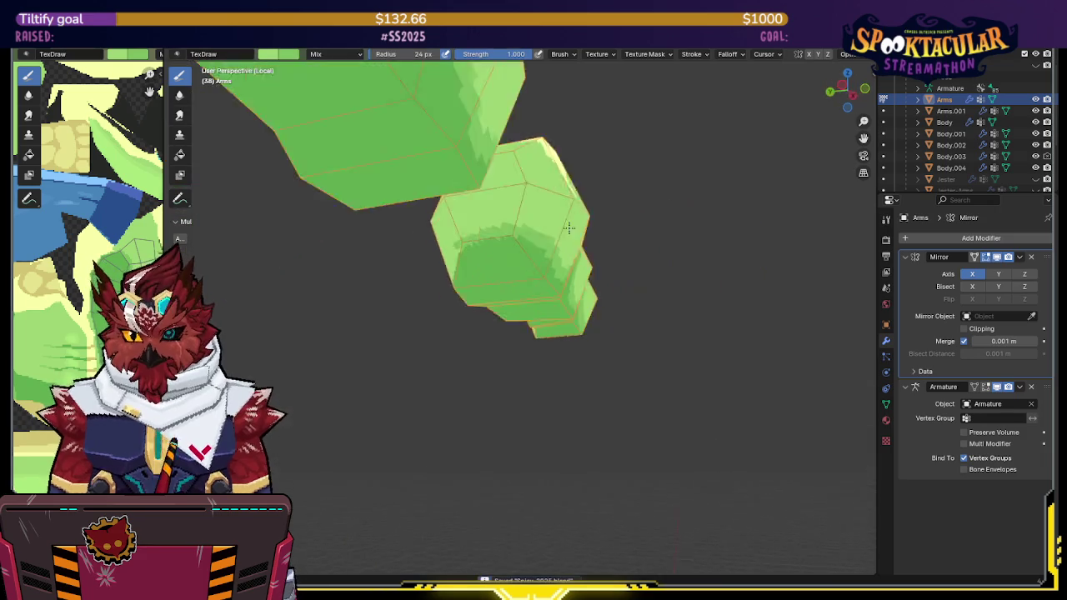
mouse_move(586, 232)
mouse_down()
mouse_move(565, 238)
mouse_move(591, 243)
mouse_up()
mouse_move(590, 244)
middle_down()
mouse_move(572, 267)
mouse_move(559, 251)
mouse_move(539, 254)
mouse_move(484, 194)
middle_up()
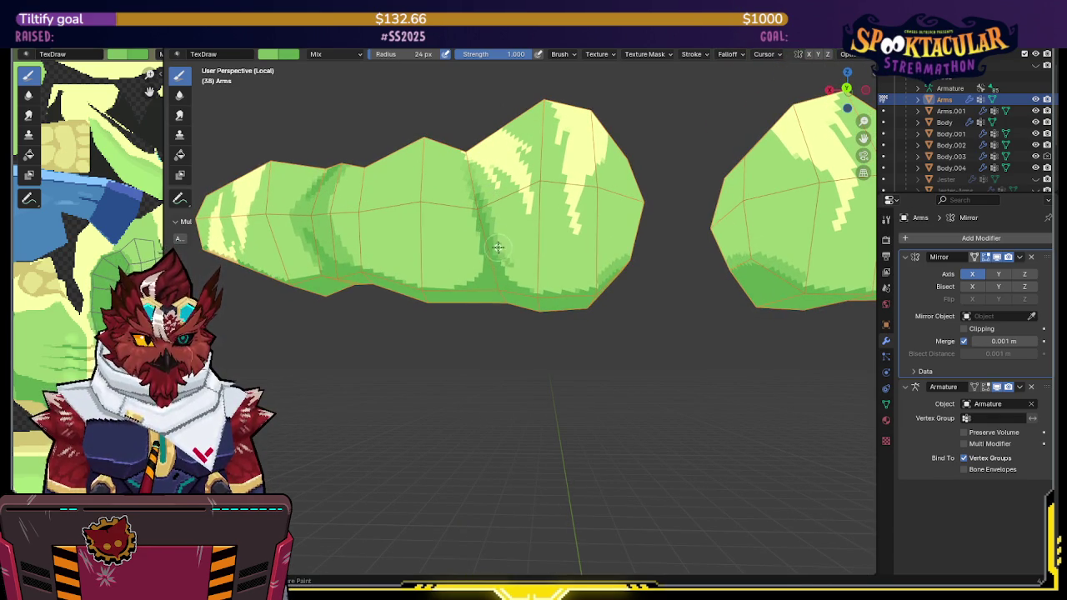
Step: Orbit around the isolated arm to inspect the shading on its segments and underside
middle_drag(548, 268, 553, 255)
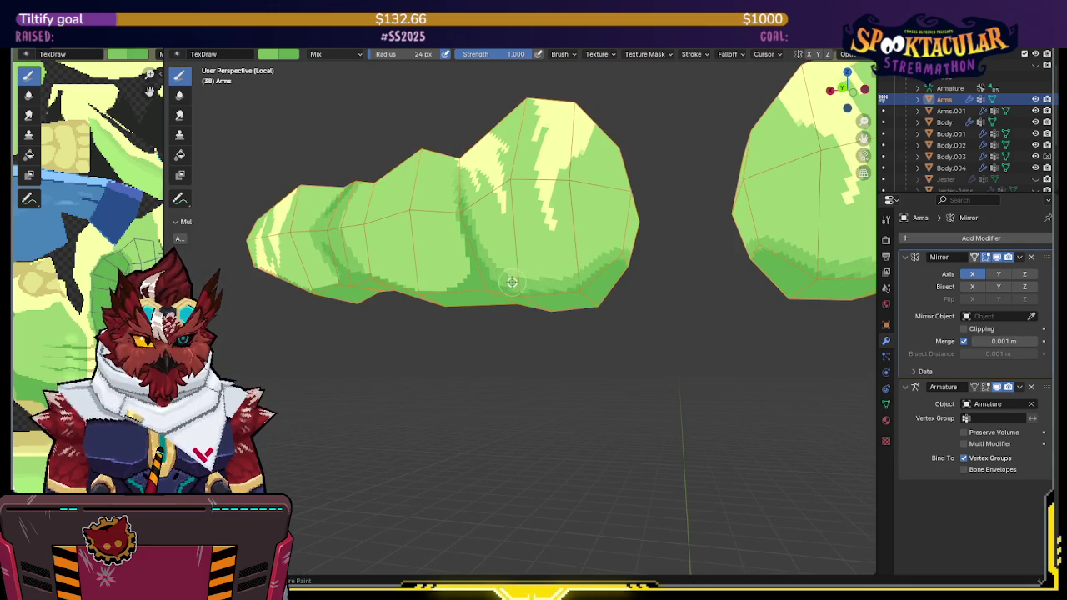
mouse_move(508, 280)
middle_down()
mouse_move(492, 250)
mouse_move(494, 224)
middle_up()
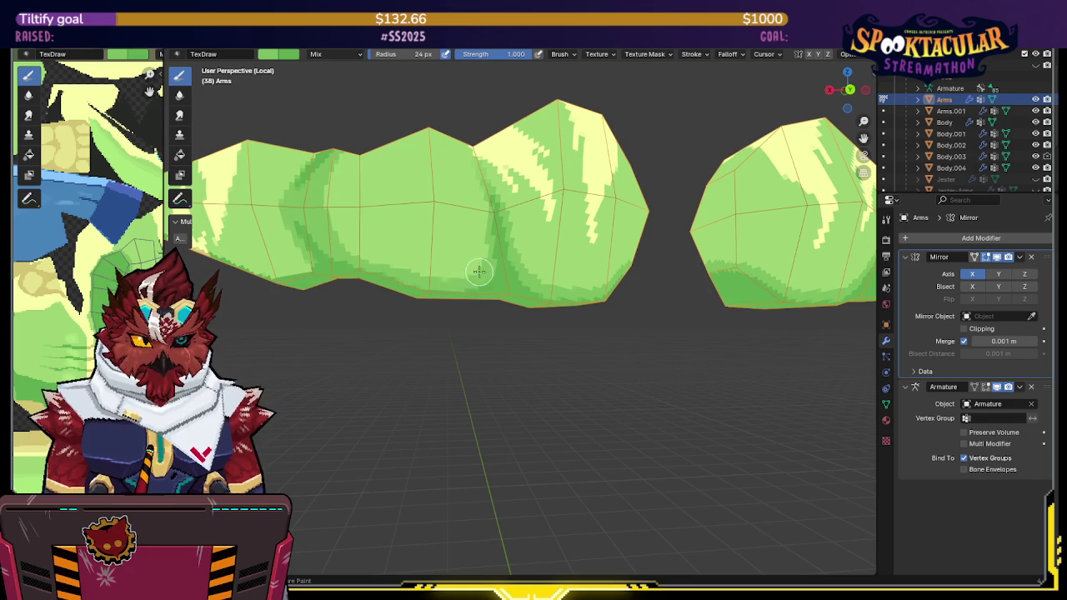
mouse_move(489, 249)
middle_down()
mouse_move(502, 227)
mouse_move(567, 192)
mouse_move(527, 164)
middle_up()
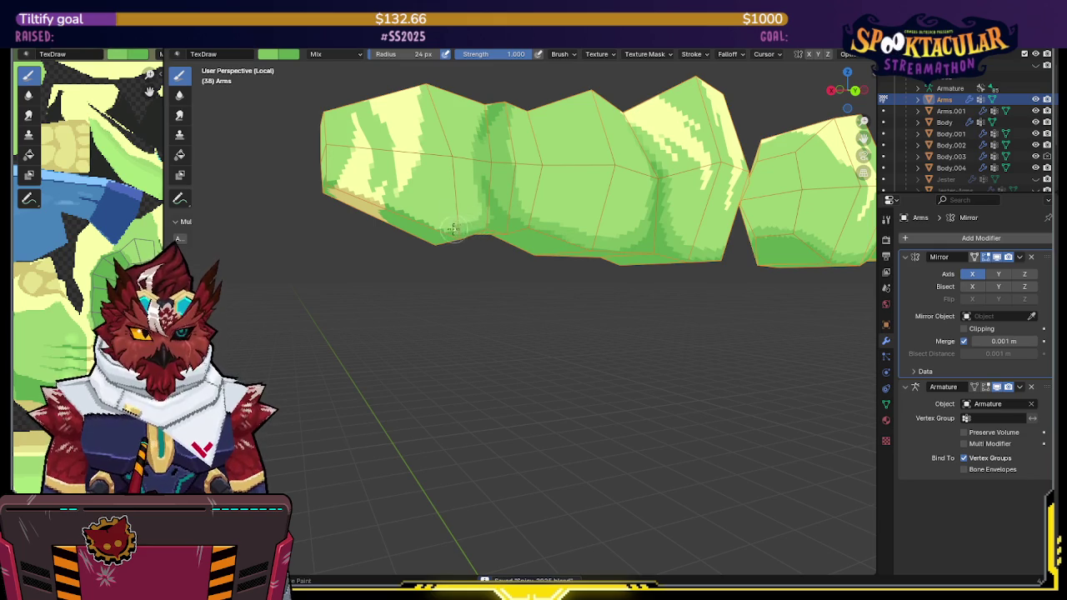
mouse_move(338, 175)
middle_down()
mouse_move(411, 198)
mouse_move(411, 231)
mouse_move(424, 216)
middle_up()
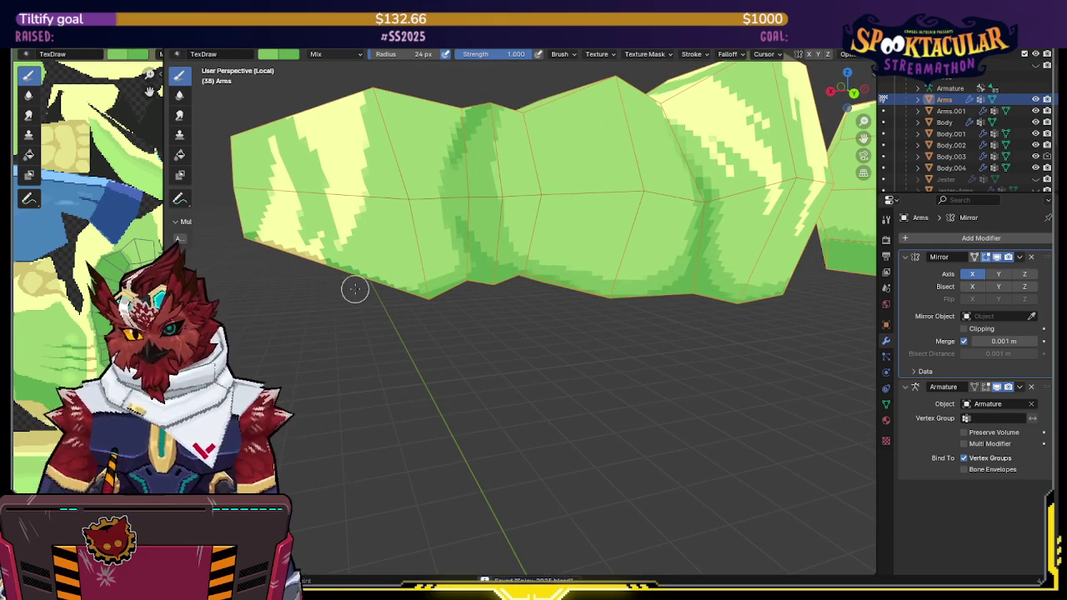
middle_drag(343, 296, 329, 232)
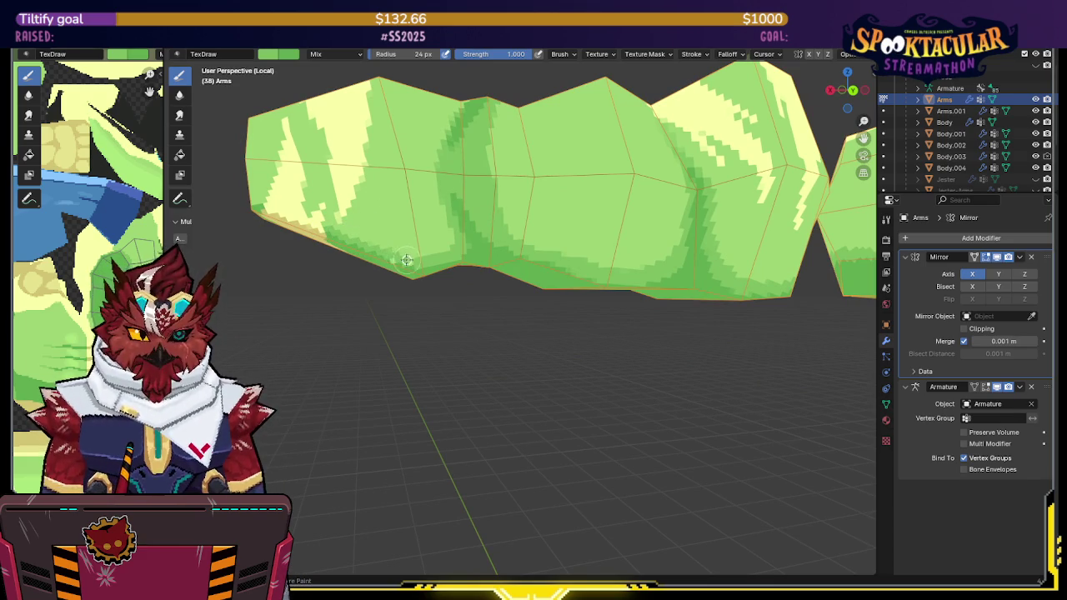
mouse_move(419, 258)
middle_down()
mouse_move(672, 209)
mouse_move(613, 222)
mouse_move(631, 215)
middle_up()
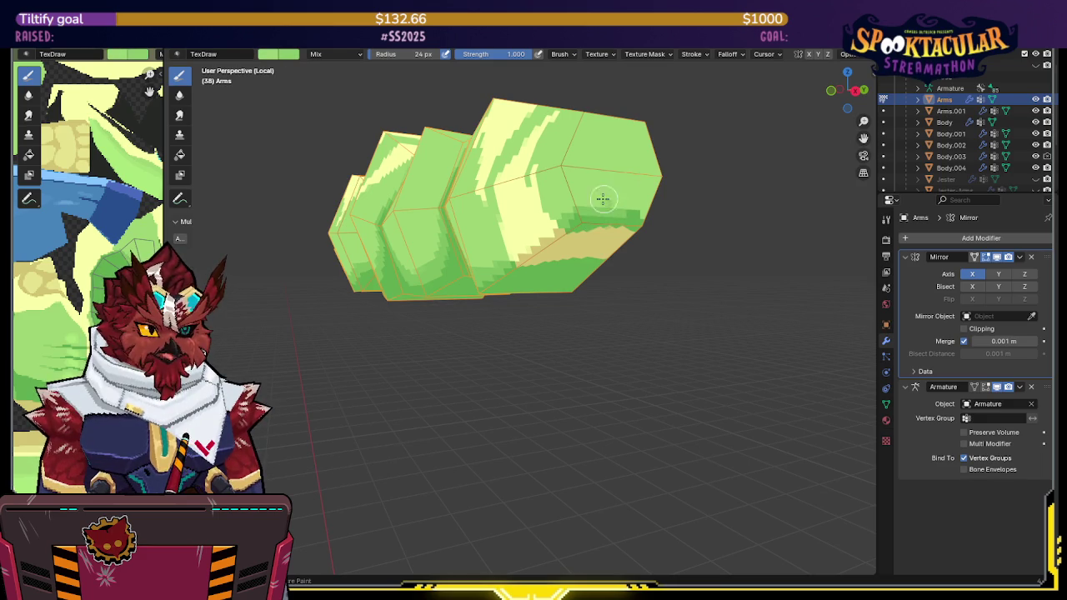
Step: Paint a tan stroke along the arm's lower edge toward the hand end
mouse_move(622, 201)
middle_down()
mouse_move(566, 218)
mouse_move(432, 215)
mouse_move(448, 228)
middle_up()
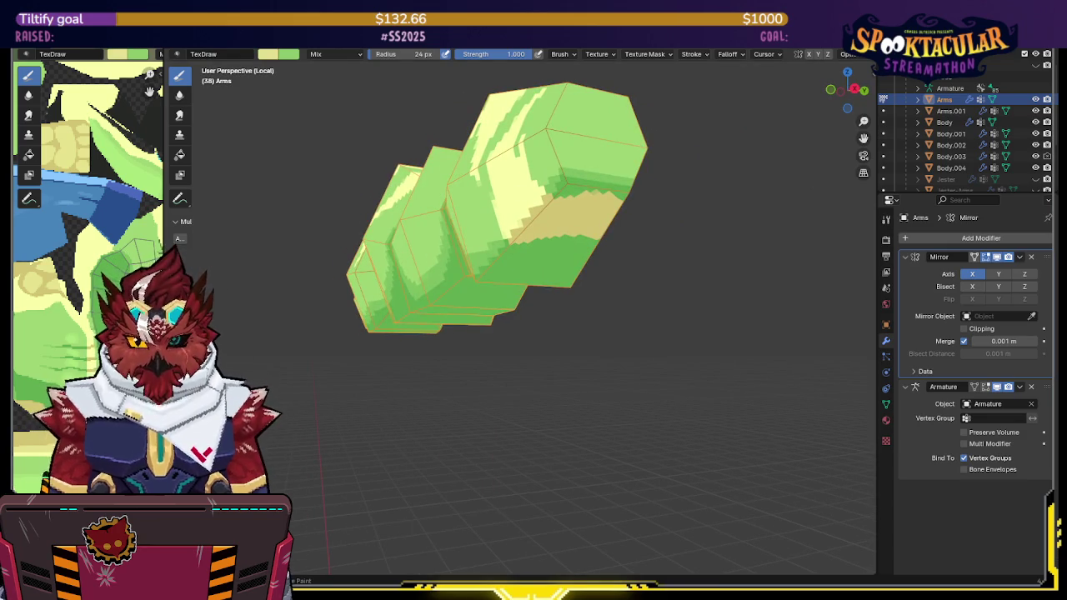
mouse_move(517, 252)
middle_down()
mouse_move(551, 228)
mouse_move(569, 242)
middle_up()
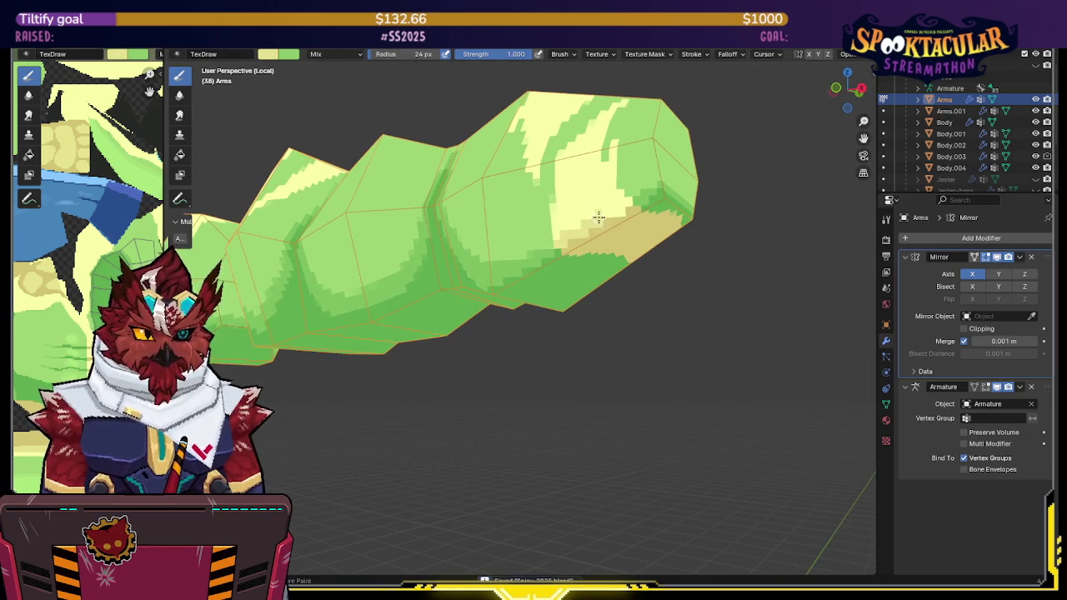
middle_drag(627, 200, 356, 250)
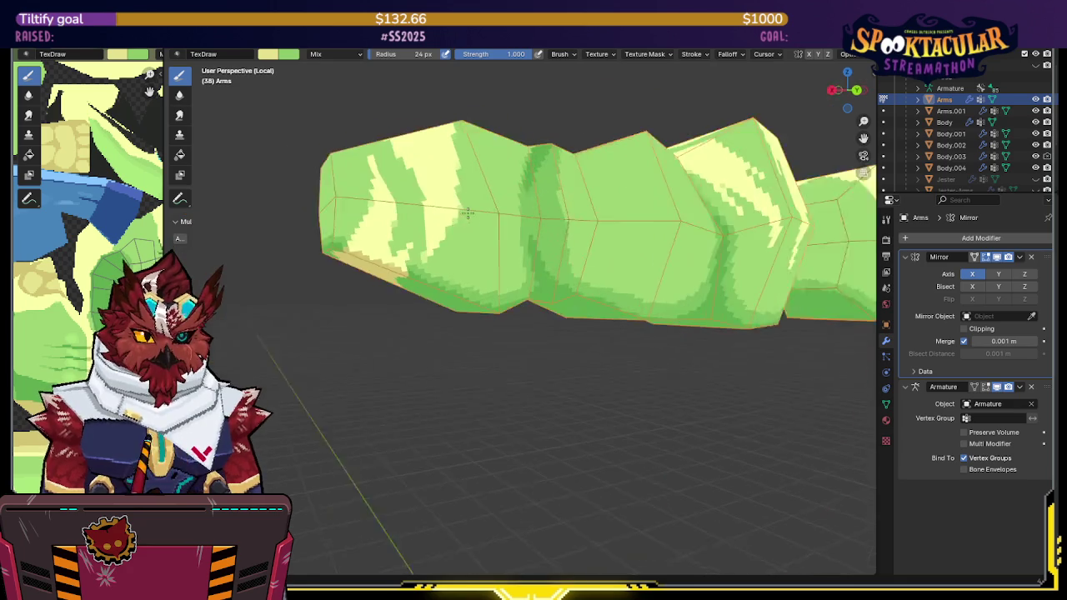
drag(349, 246, 400, 263)
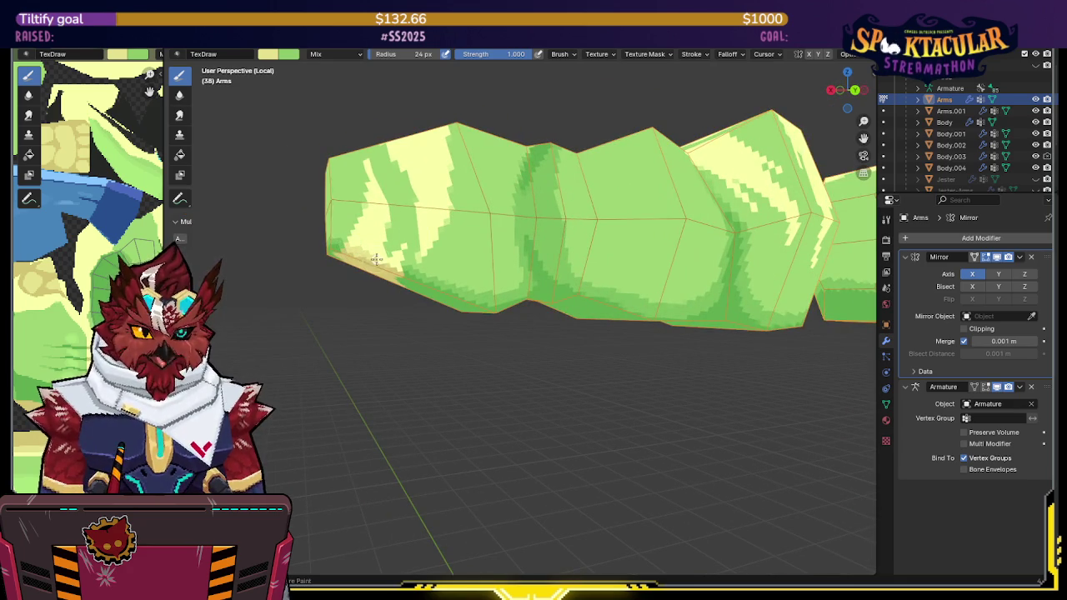
mouse_move(401, 264)
shift+middle_down()
mouse_move(556, 254)
mouse_move(412, 213)
mouse_move(533, 238)
mouse_move(500, 274)
mouse_move(516, 261)
mouse_move(500, 247)
shift+middle_up()
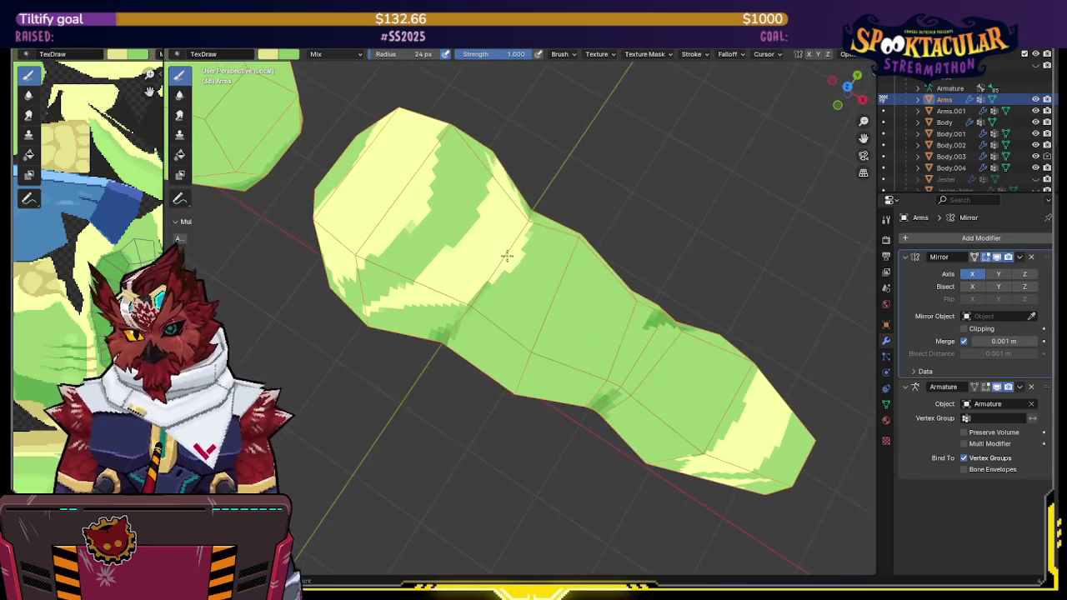